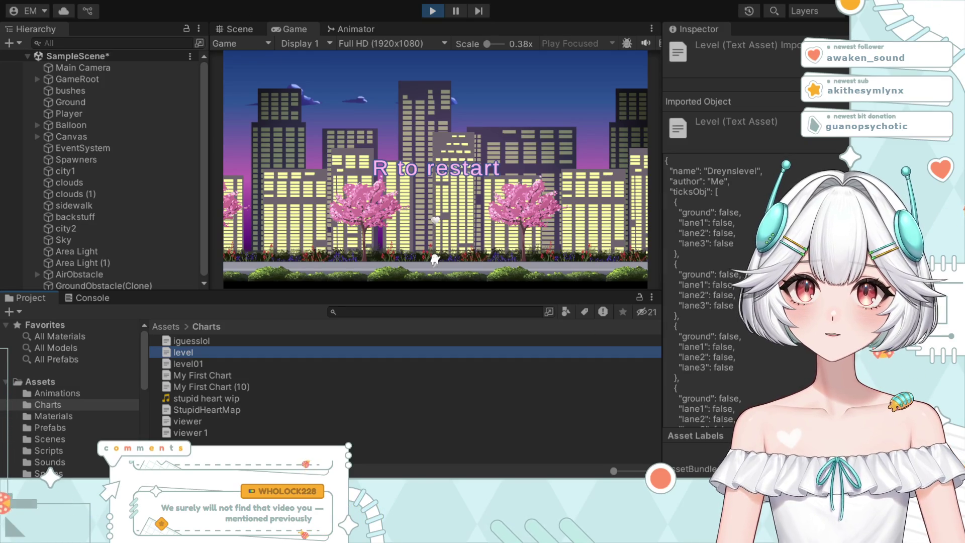
# Step: Drag the Game/Inspector splitter left to widen the Inspector for the level asset's details
pyautogui.moveTo(800, 478)
pyautogui.mouseDown()
pyautogui.moveTo(704, 467)
pyautogui.moveTo(679, 452)
pyautogui.moveTo(660, 400)
pyautogui.mouseUp()
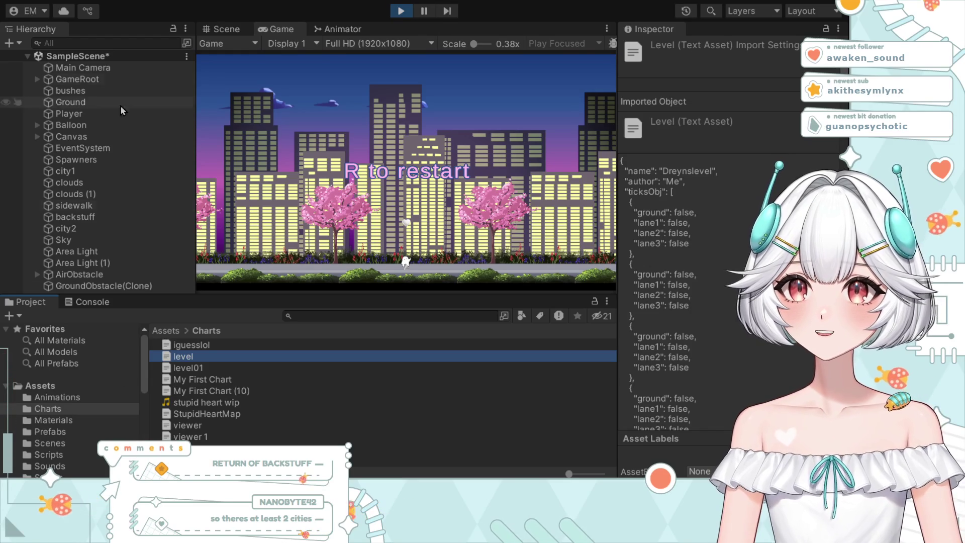
pyautogui.scroll(-3, 93, 409)
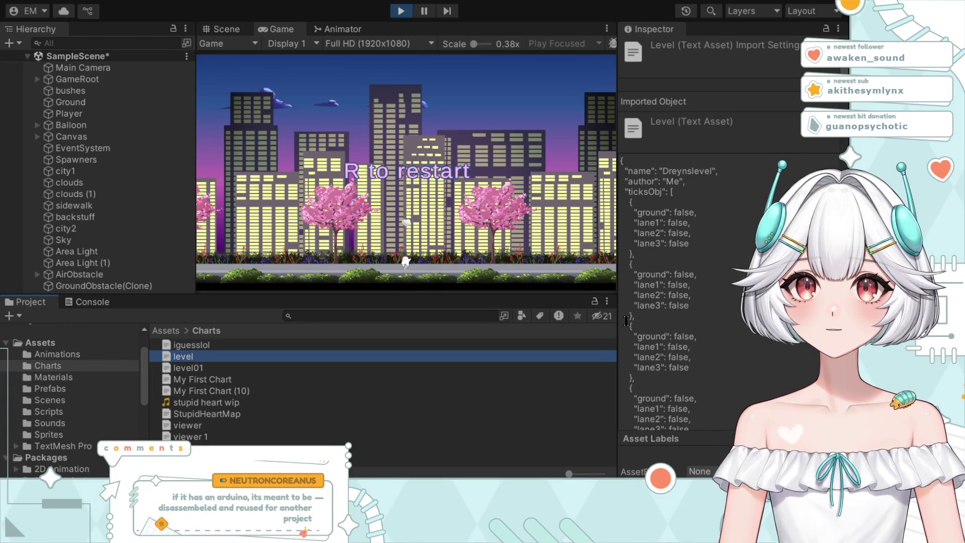
# Step: Drag the Inspector's splitter right to give the Game view more width
pyautogui.moveTo(619, 325); pyautogui.dragTo(659, 325)
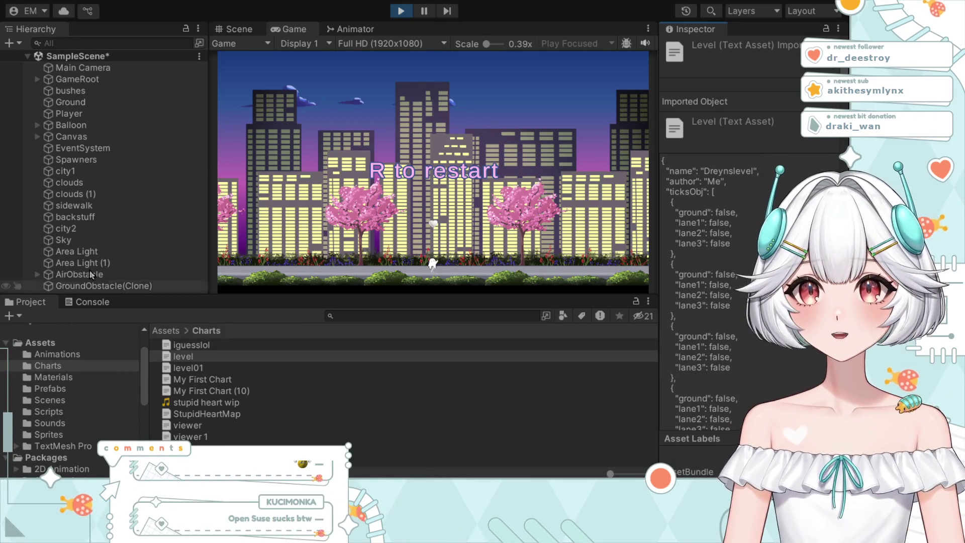
# Step: Stop Play mode and immediately start a fresh test run of the runner game
pyautogui.click(401, 11)
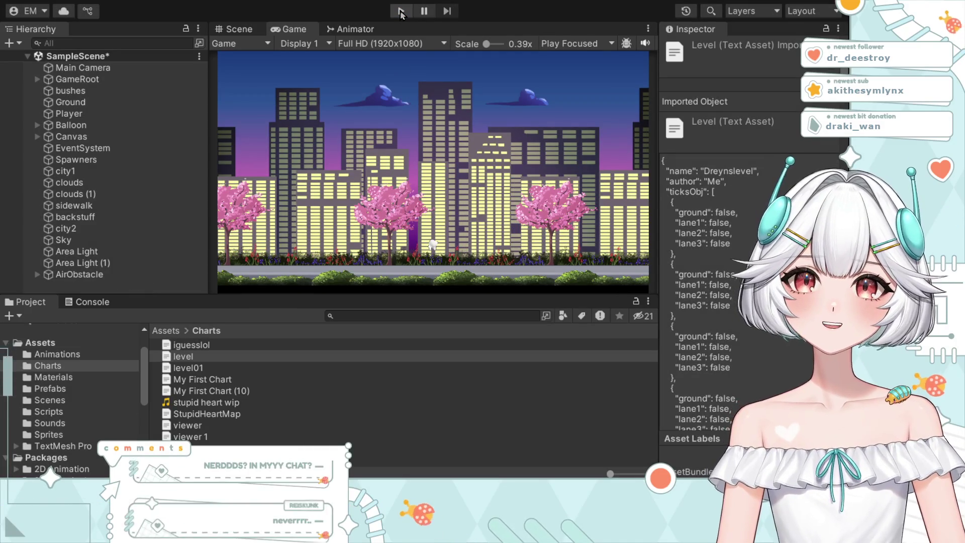
pyautogui.click(401, 11)
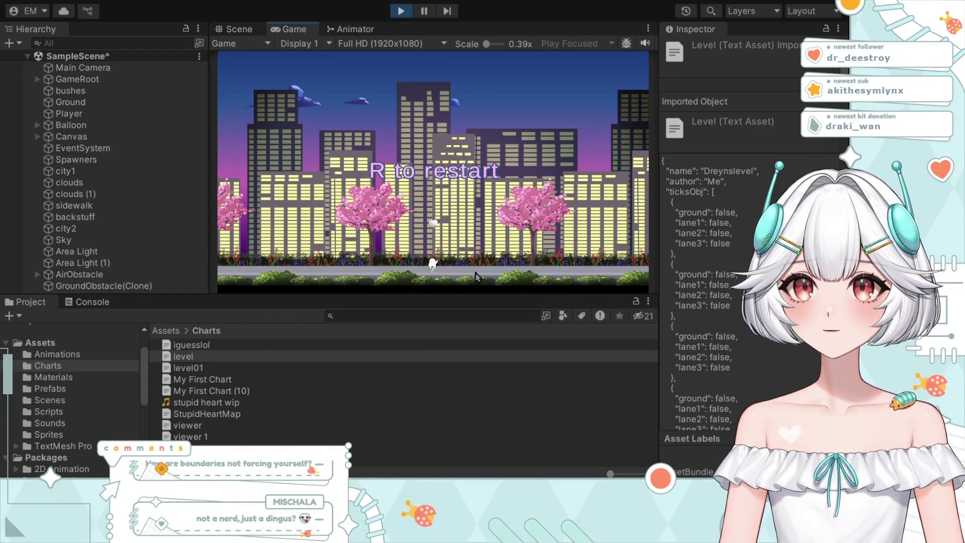
# Step: Stop the test run so the editor leaves Play mode
pyautogui.click(402, 11)
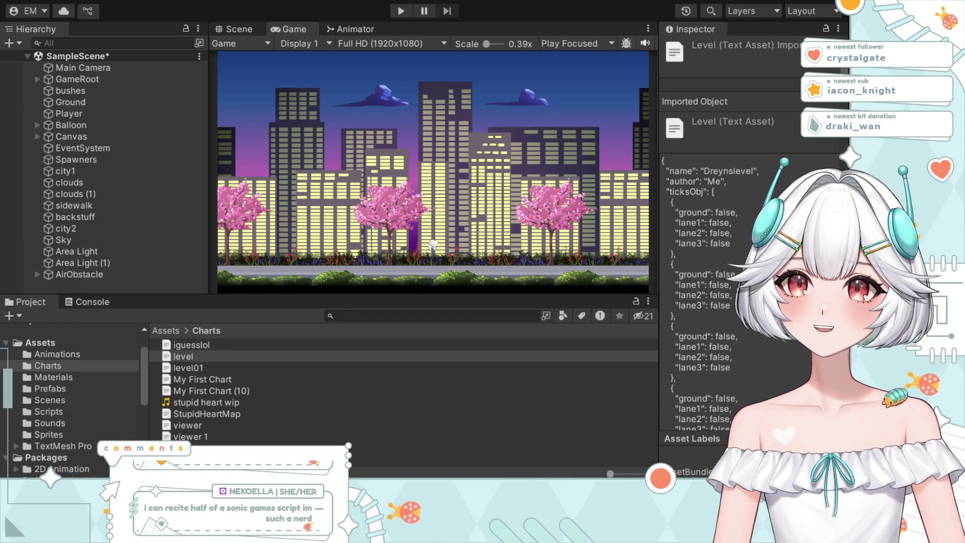
pyautogui.click(400, 10)
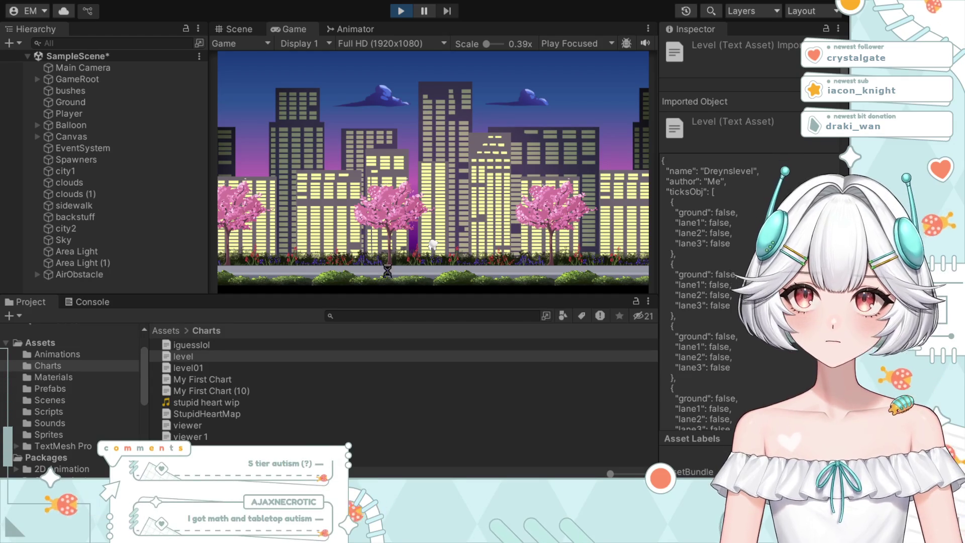
pyautogui.click(400, 11)
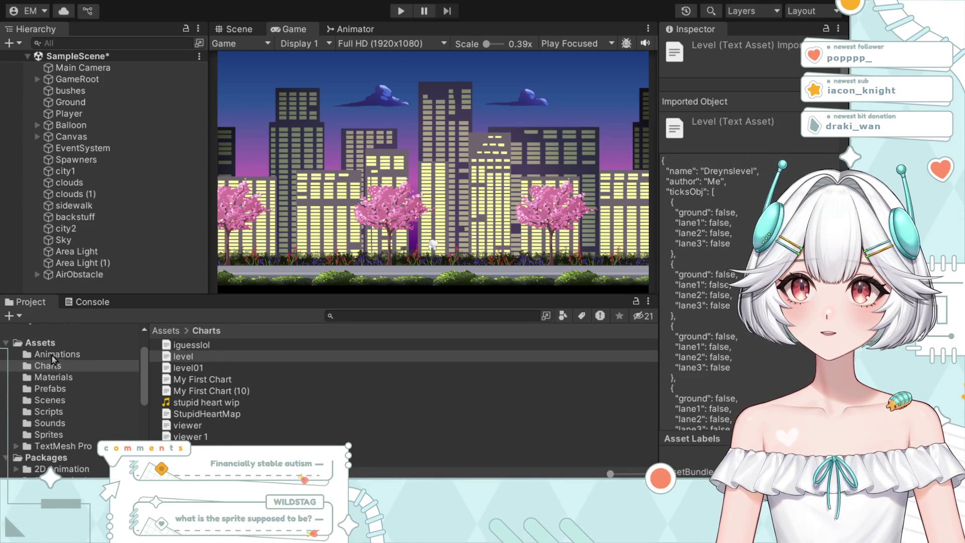
# Step: Select Player and scroll its Inspector down to the Animator's controller field
pyautogui.click(93, 112)
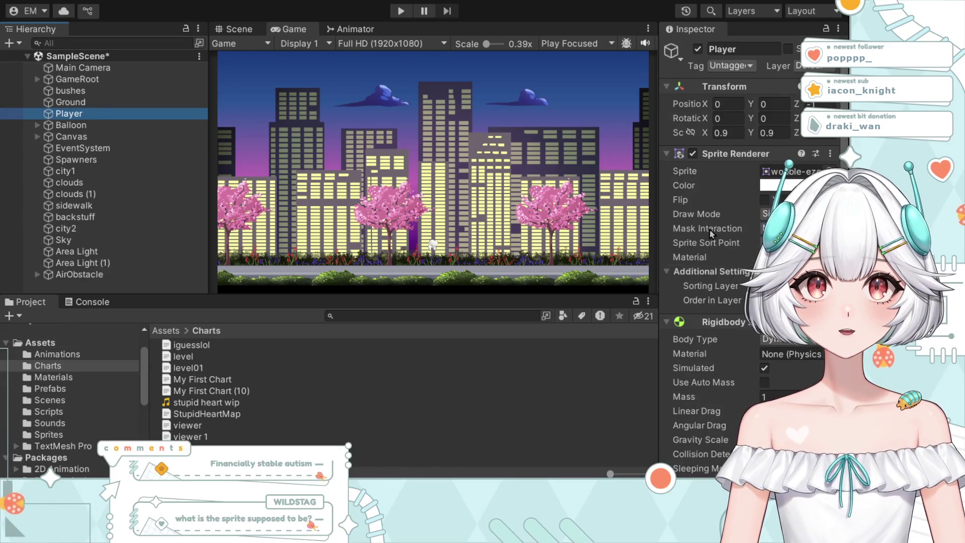
pyautogui.scroll(-4, 741, 250)
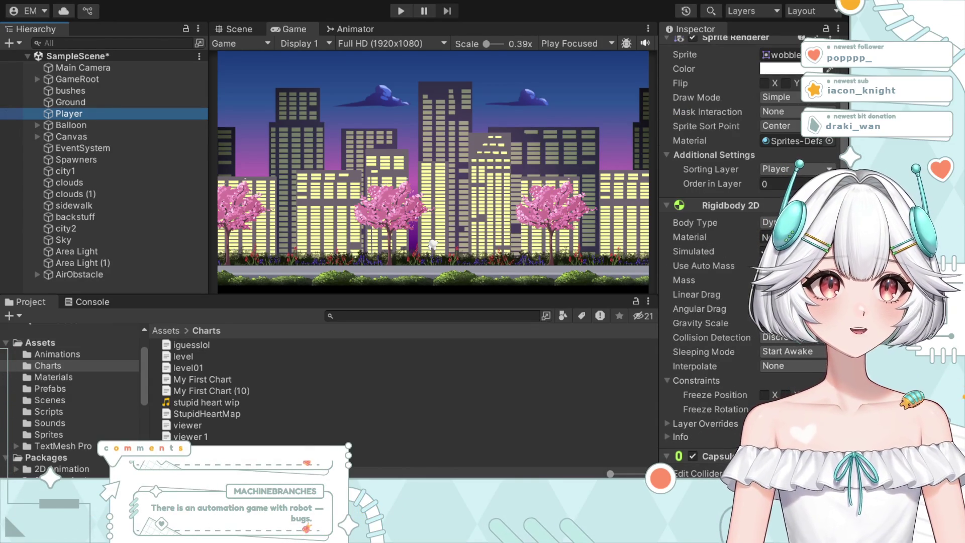
pyautogui.scroll(-5, 729, 252)
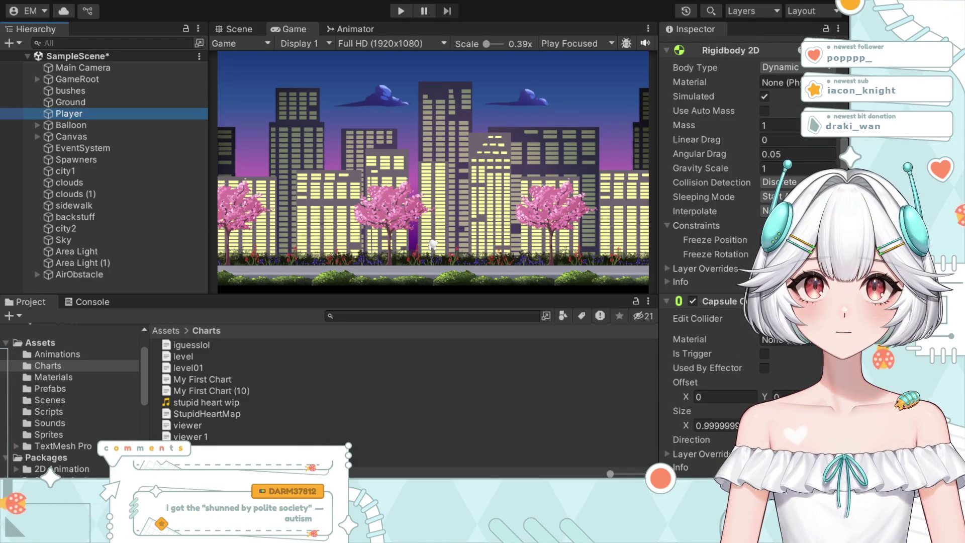
pyautogui.scroll(-8, 771, 371)
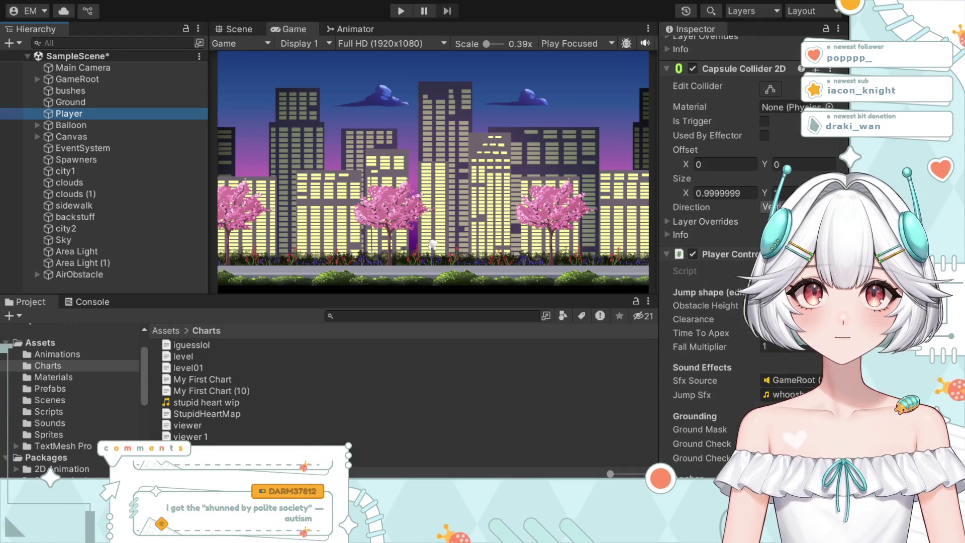
pyautogui.scroll(-3, 772, 371)
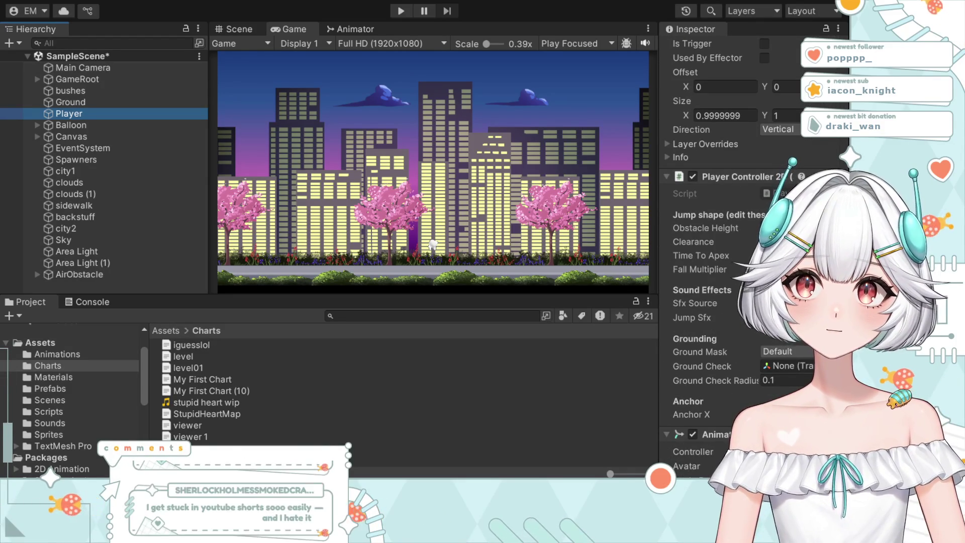
pyautogui.scroll(-2, 770, 339)
pyautogui.scroll(-6, 771, 352)
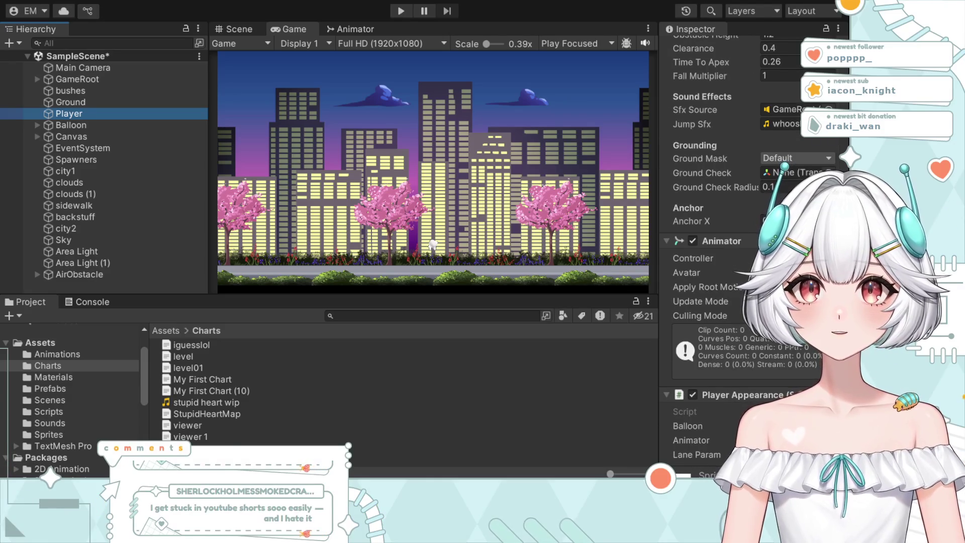
pyautogui.scroll(-3, 747, 388)
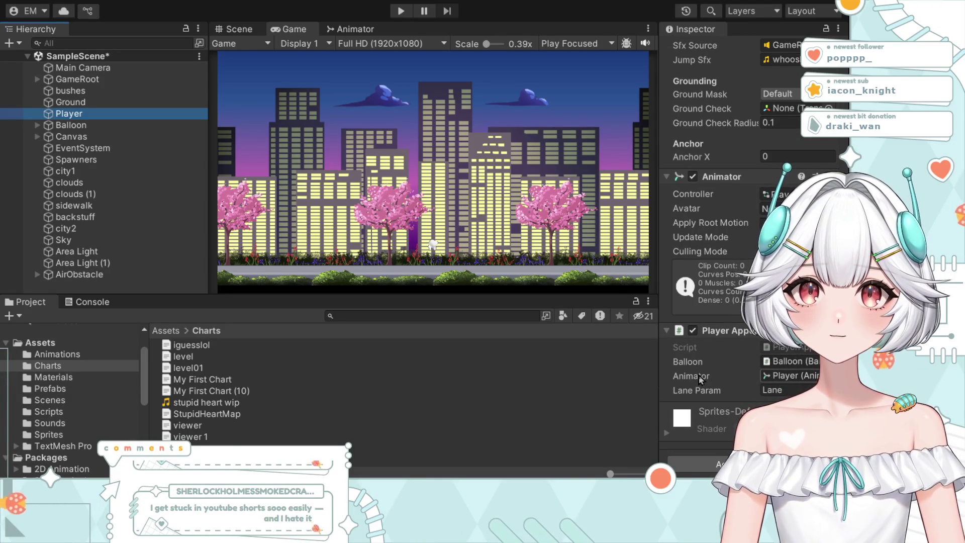
pyautogui.click(791, 376)
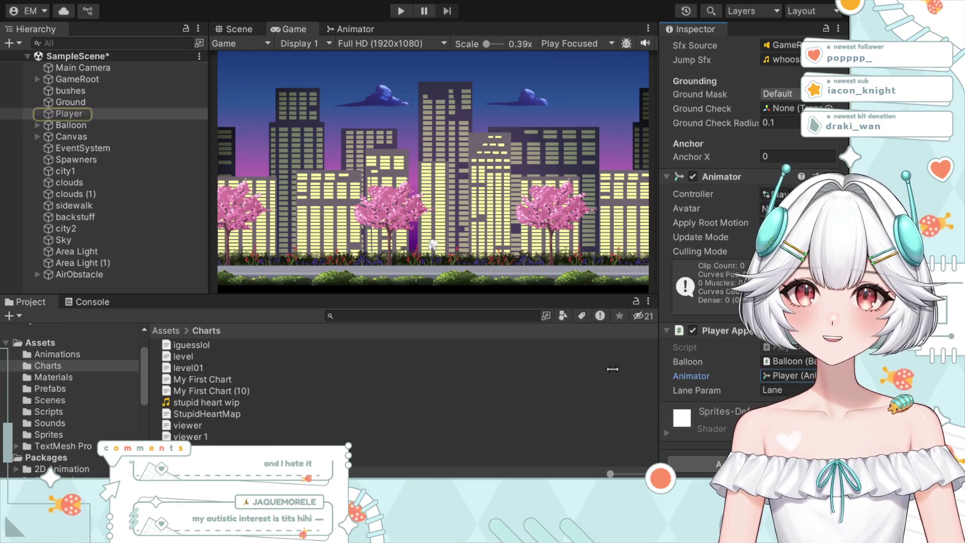
# Step: Open the Player 1 animator controller from the Animations folder
pyautogui.click(52, 356)
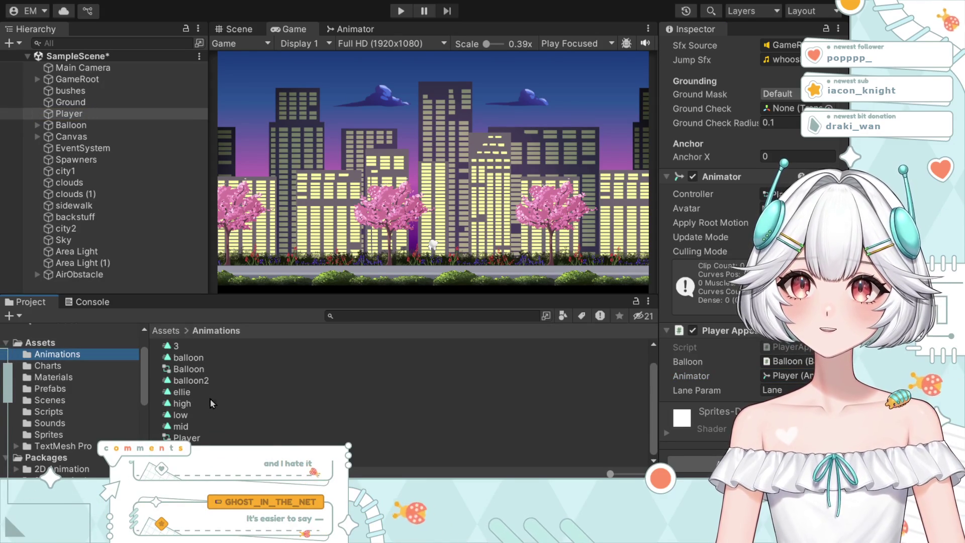
pyautogui.click(187, 449)
pyautogui.doubleClick(187, 449)
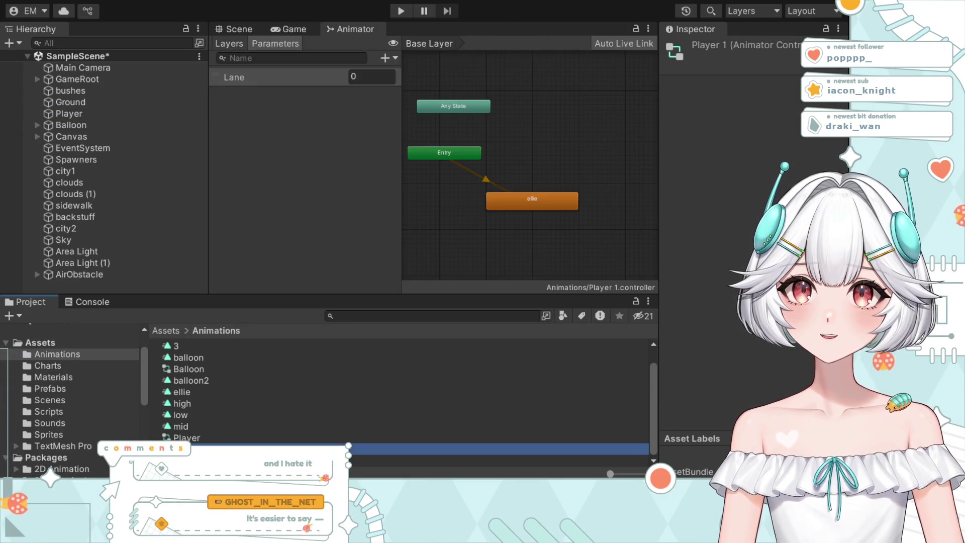
# Step: Make a transition from the Any State node to the ellie state
pyautogui.click(454, 109)
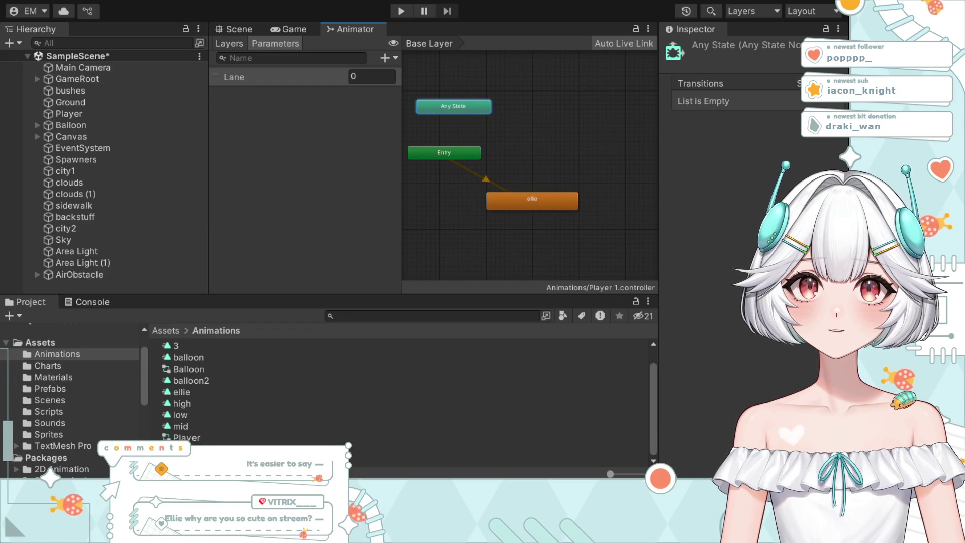
pyautogui.rightClick(450, 110)
pyautogui.click(481, 116)
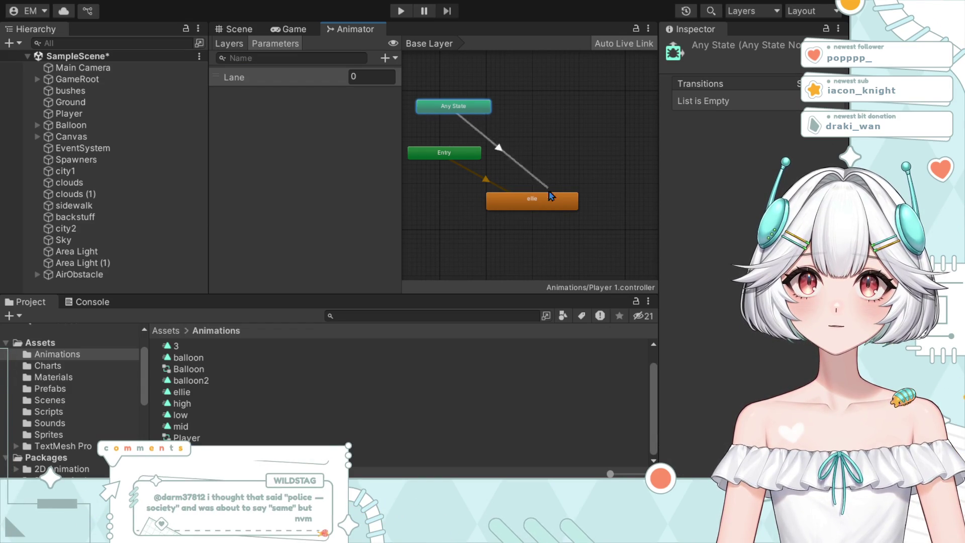
pyautogui.click(539, 202)
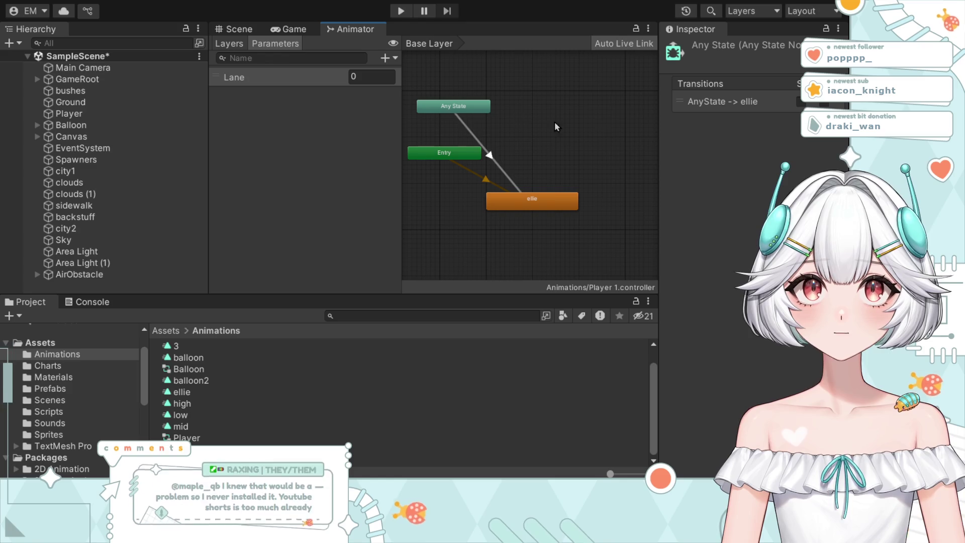
# Step: Select the AnyState → ellie transition and expand its timing settings
pyautogui.click(467, 127)
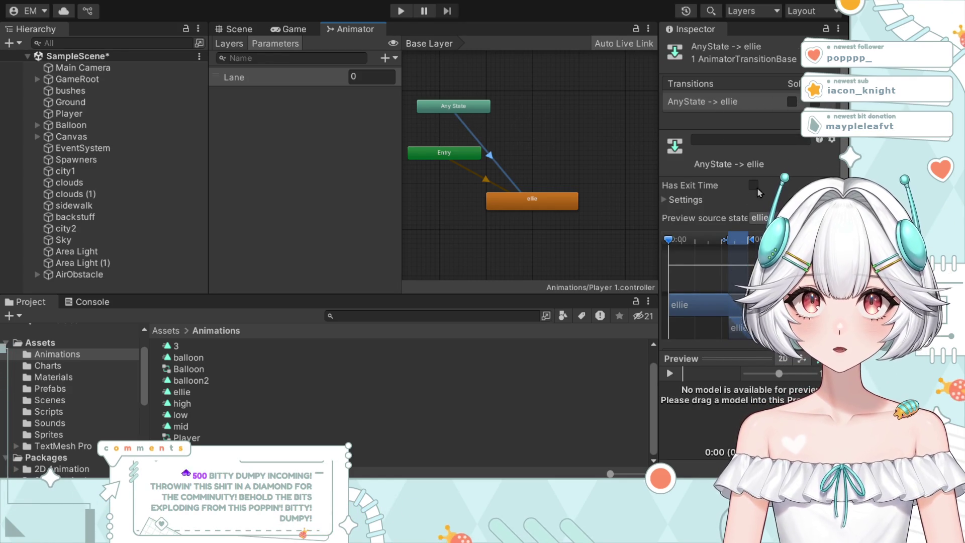
pyautogui.click(664, 199)
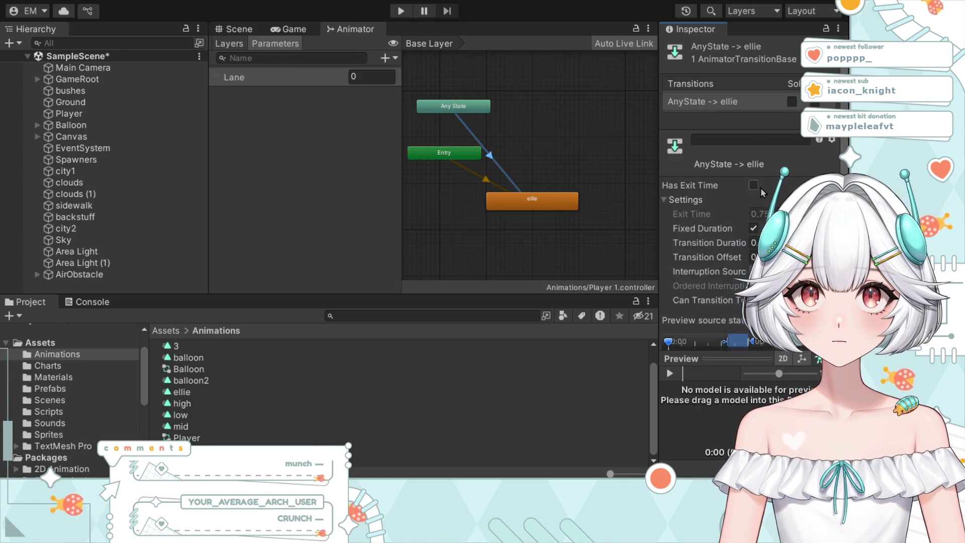
pyautogui.scroll(-4, 761, 188)
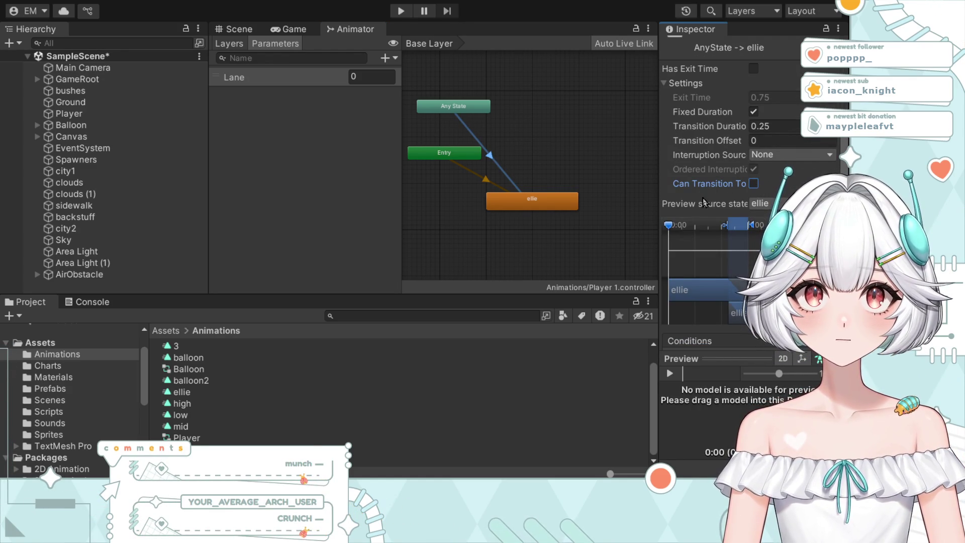
pyautogui.click(532, 201)
pyautogui.click(477, 174)
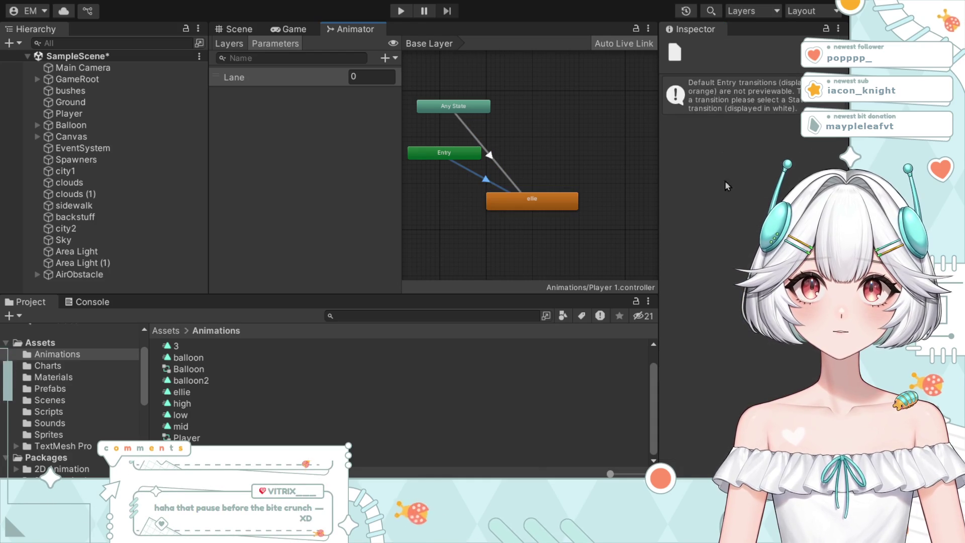
pyautogui.click(504, 167)
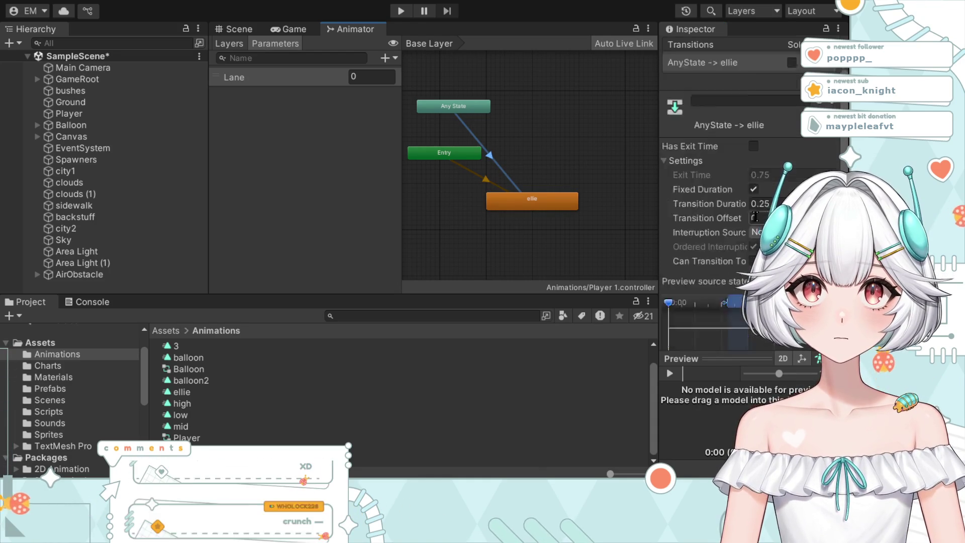
pyautogui.scroll(-3, 759, 211)
pyautogui.scroll(1, 769, 191)
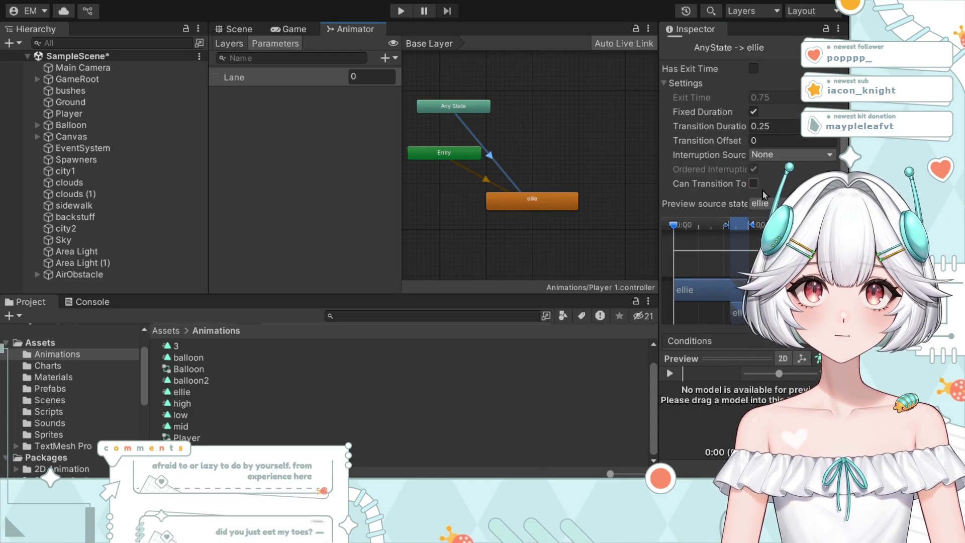
pyautogui.scroll(2, 709, 143)
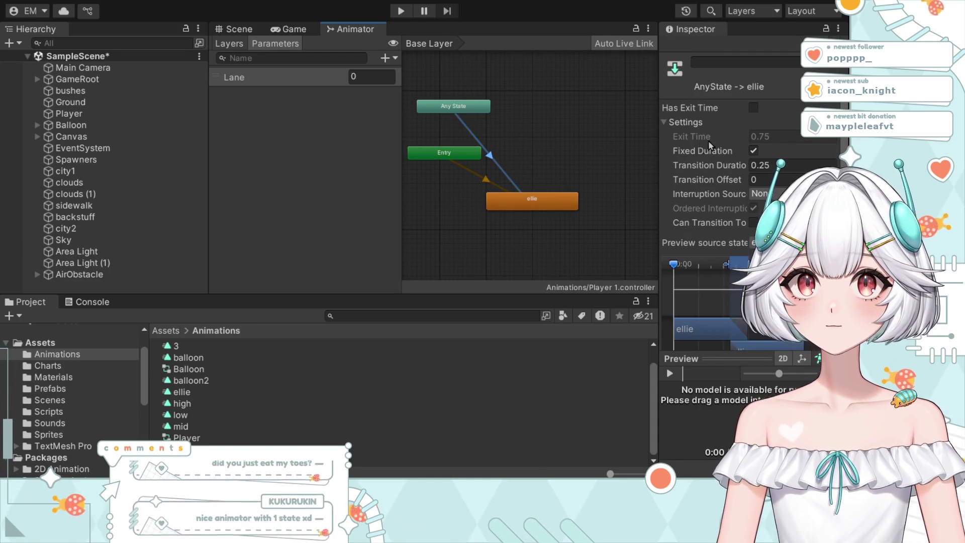
# Step: Set Transition Duration to 0 and leave Has Exit Time unchecked
pyautogui.click(793, 166)
pyautogui.scroll(4, 687, 126)
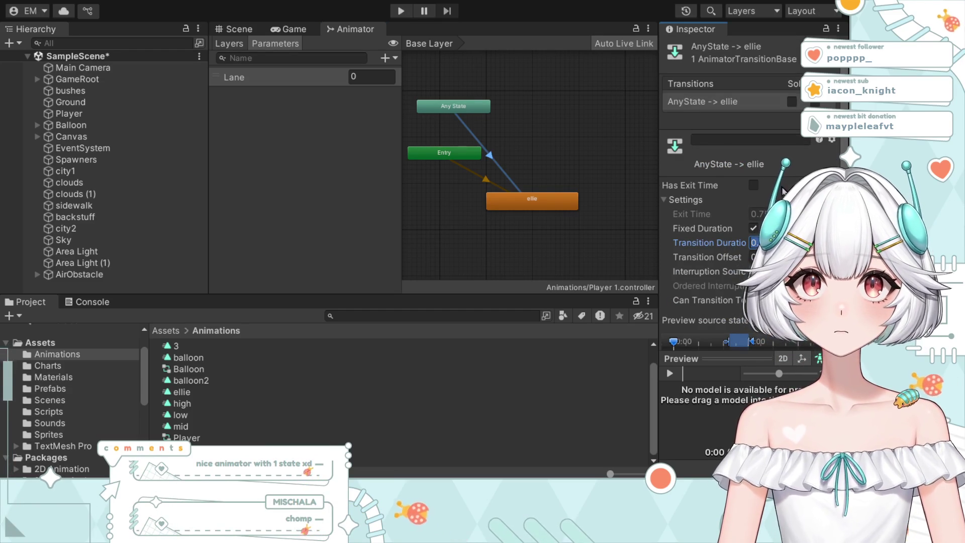
pyautogui.write('0')
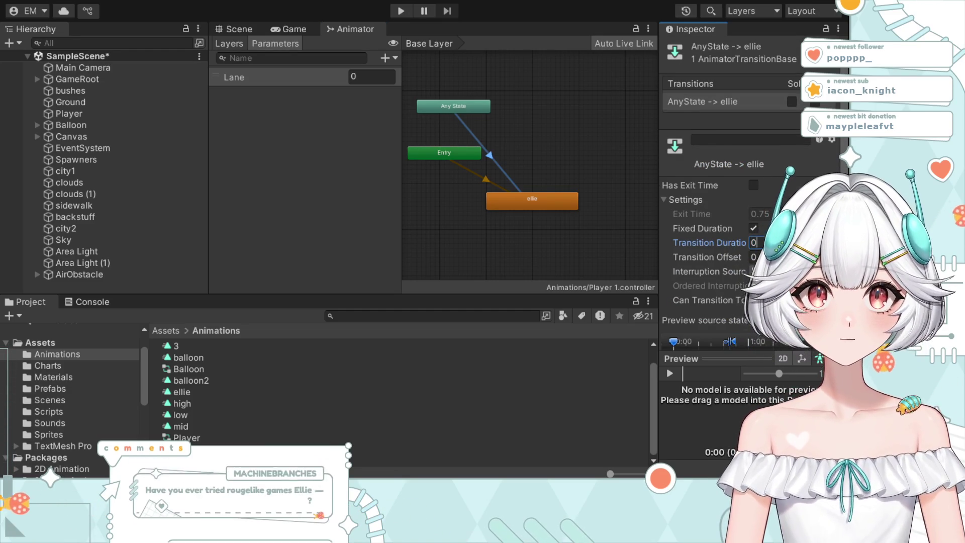
pyautogui.click(678, 202)
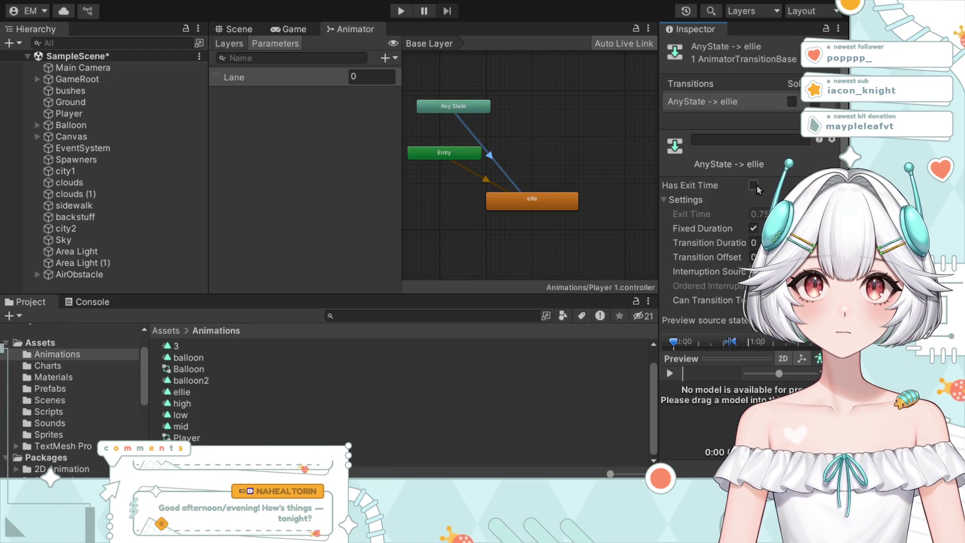
pyautogui.click(753, 185)
pyautogui.click(717, 212)
pyautogui.write('0')
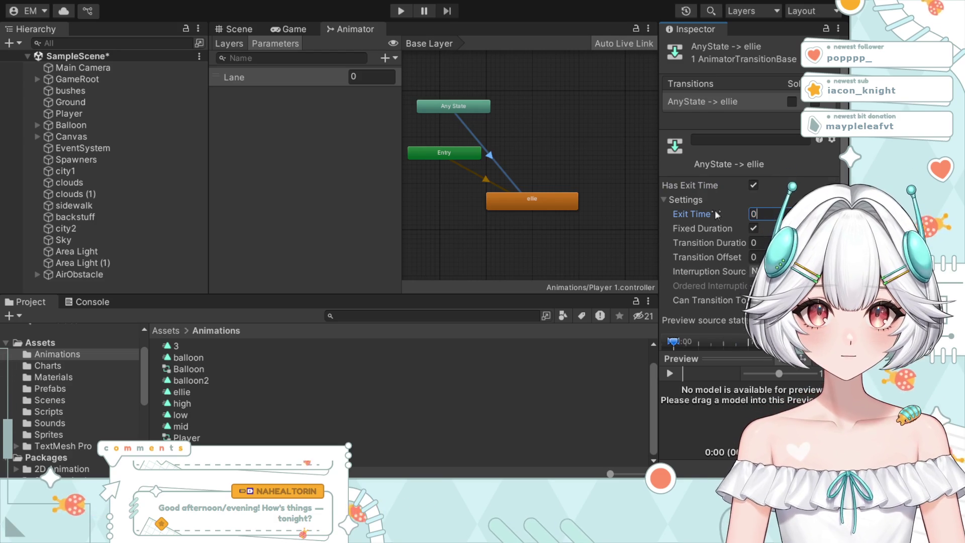
pyautogui.click(753, 185)
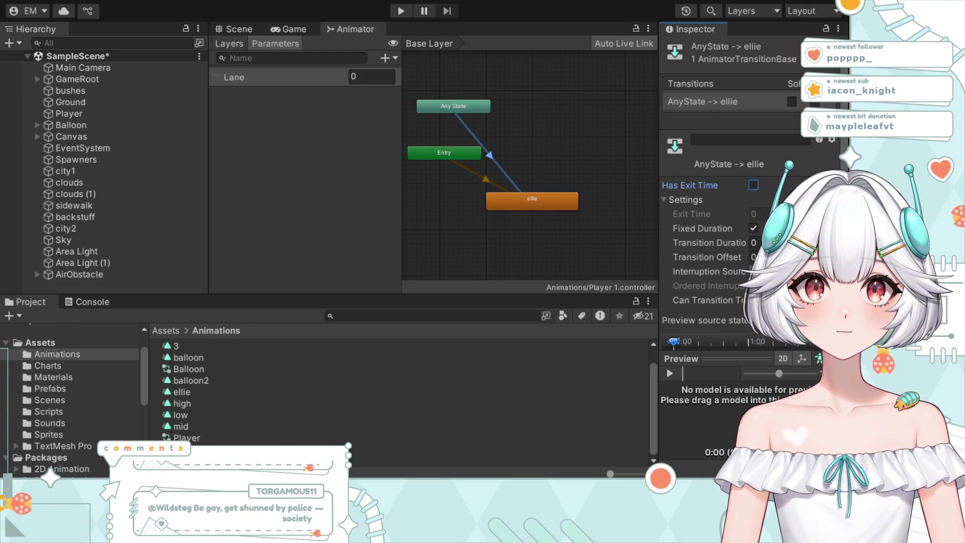
# Step: Re-expand the transition settings and preview the transition playback
pyautogui.click(754, 199)
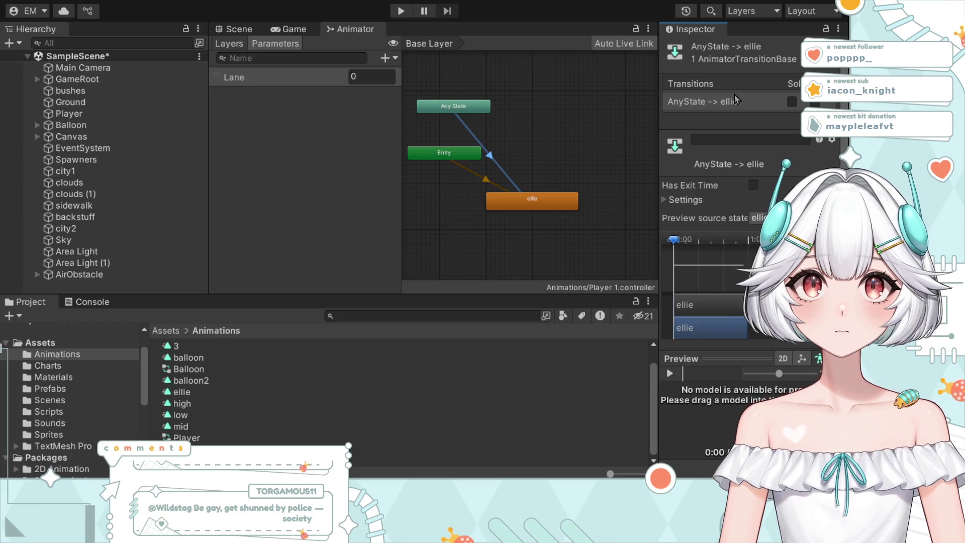
pyautogui.scroll(-2, 761, 186)
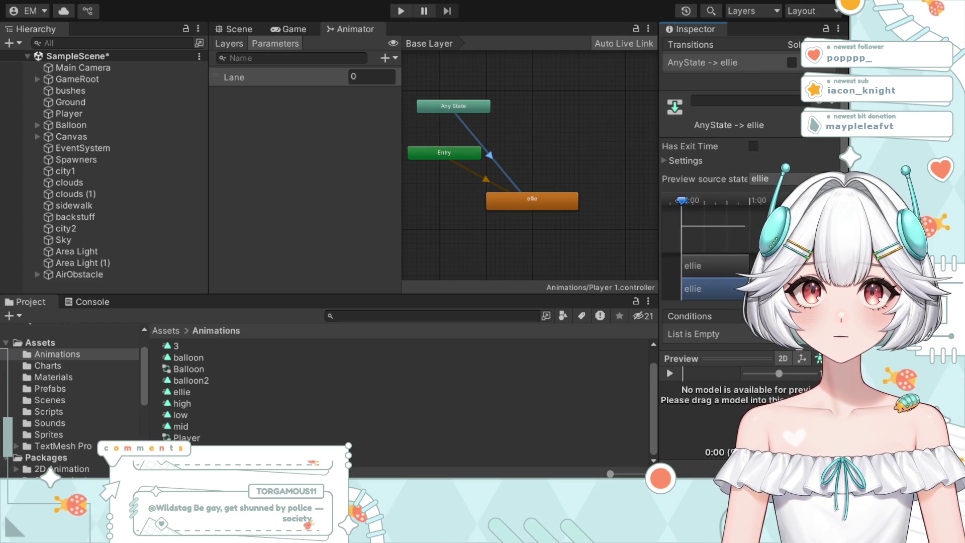
pyautogui.scroll(2, 767, 149)
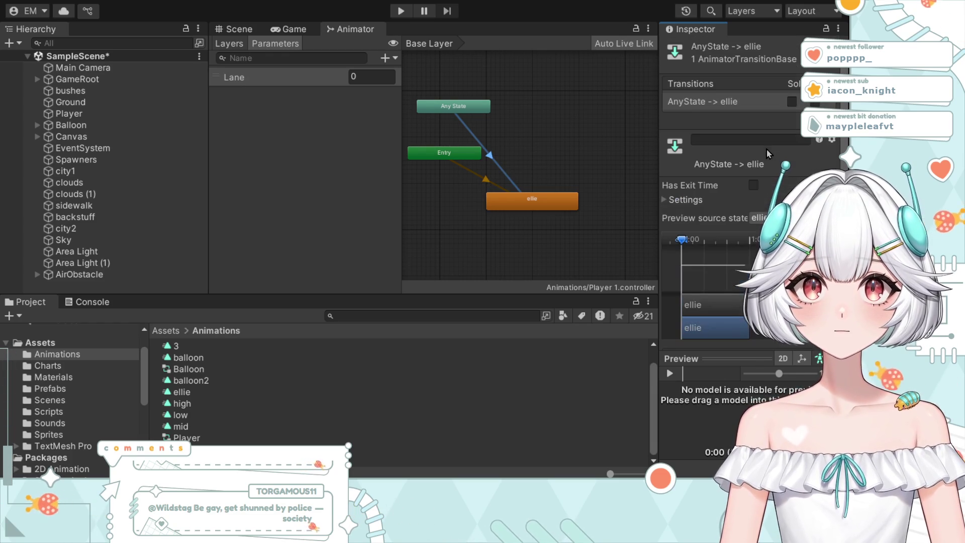
pyautogui.click(665, 199)
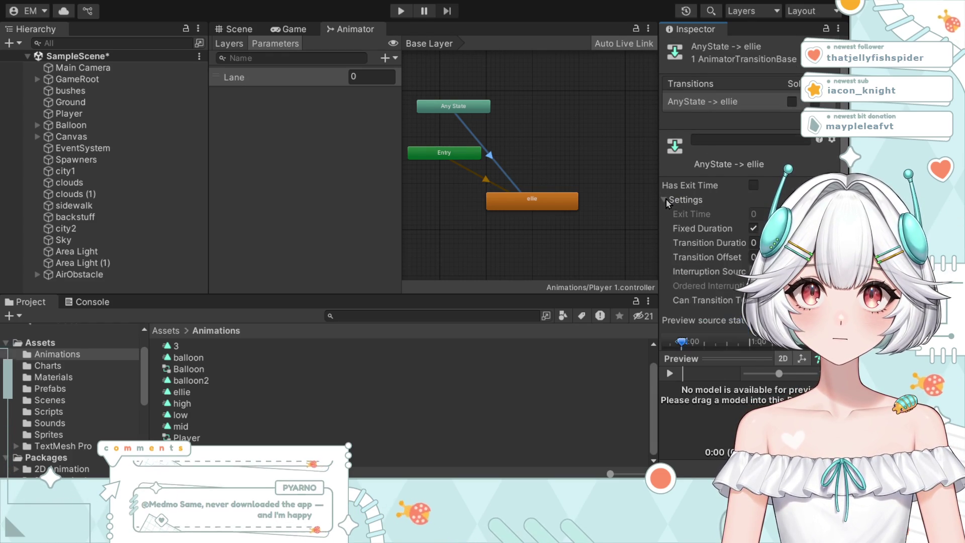
pyautogui.scroll(-2, 703, 201)
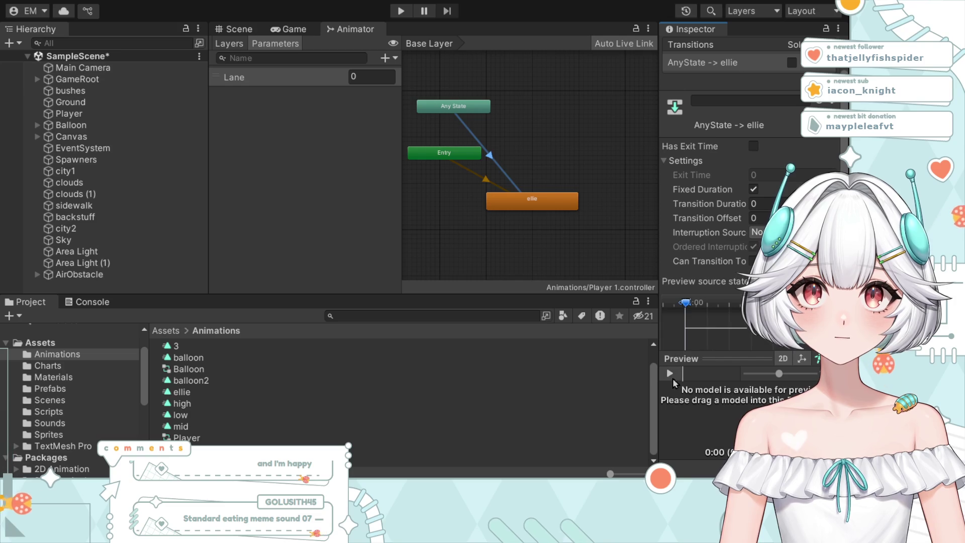
pyautogui.click(670, 375)
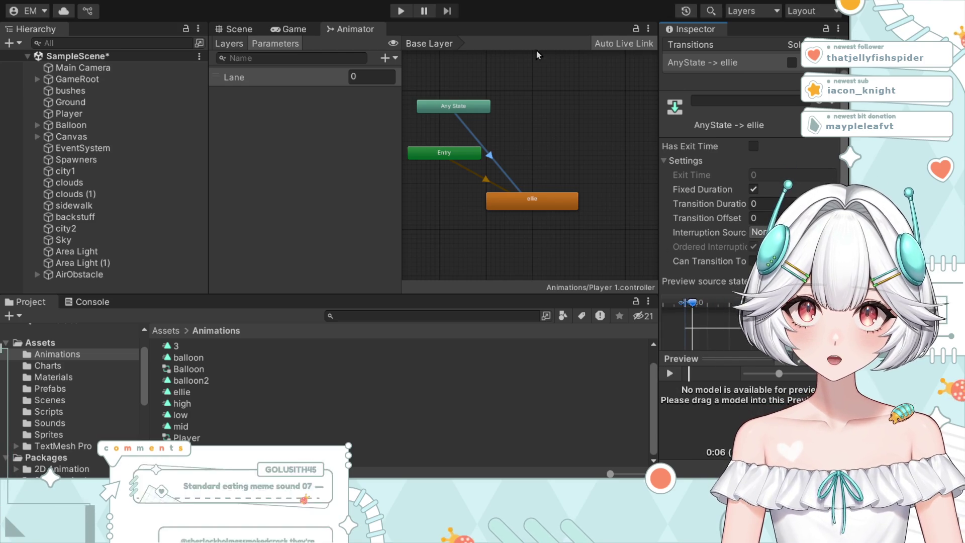
# Step: Test-run the game with Ctrl+P, stop it, and select the Player object
pyautogui.hotkey('ctrl', 'p')
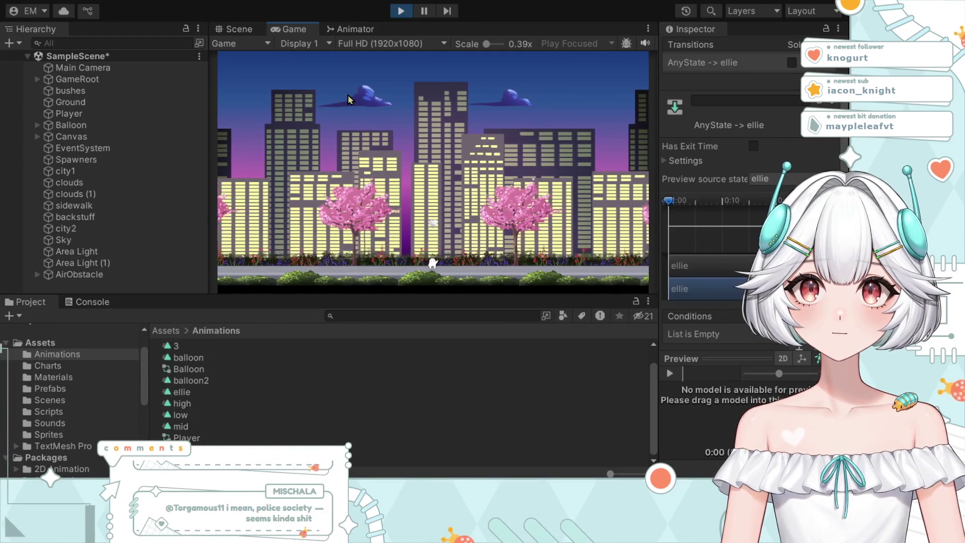
pyautogui.click(401, 11)
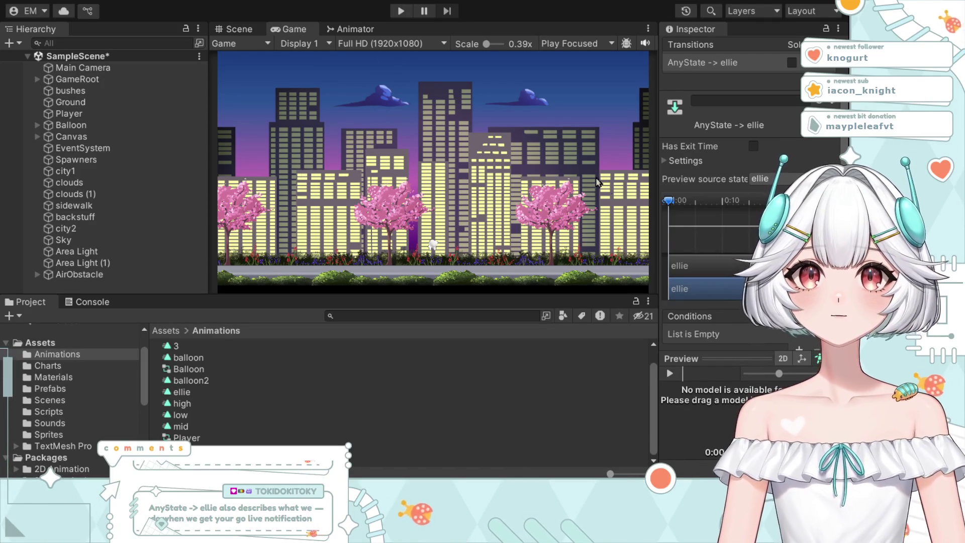
pyautogui.click(69, 114)
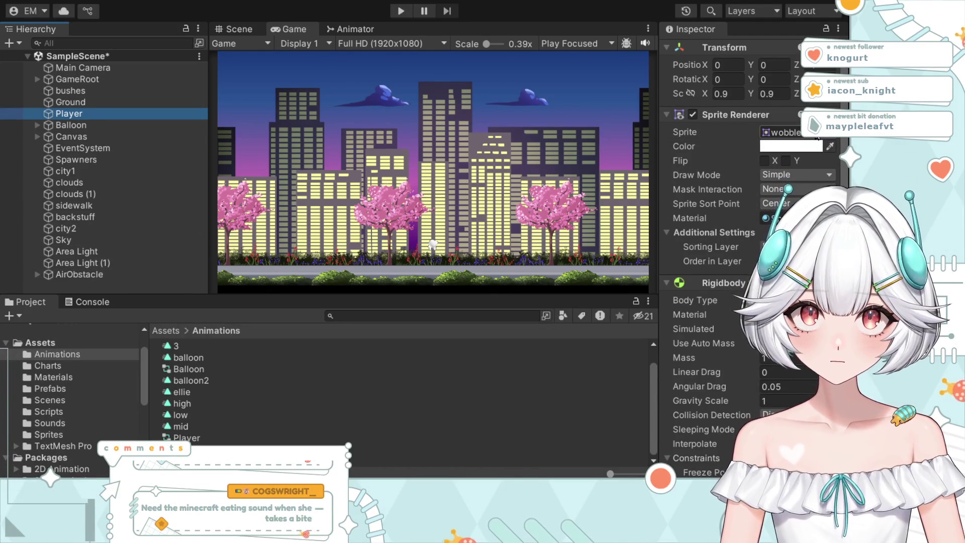
# Step: Set the Player's Sprite Renderer sprite to ellie and start a test run
pyautogui.click(837, 147)
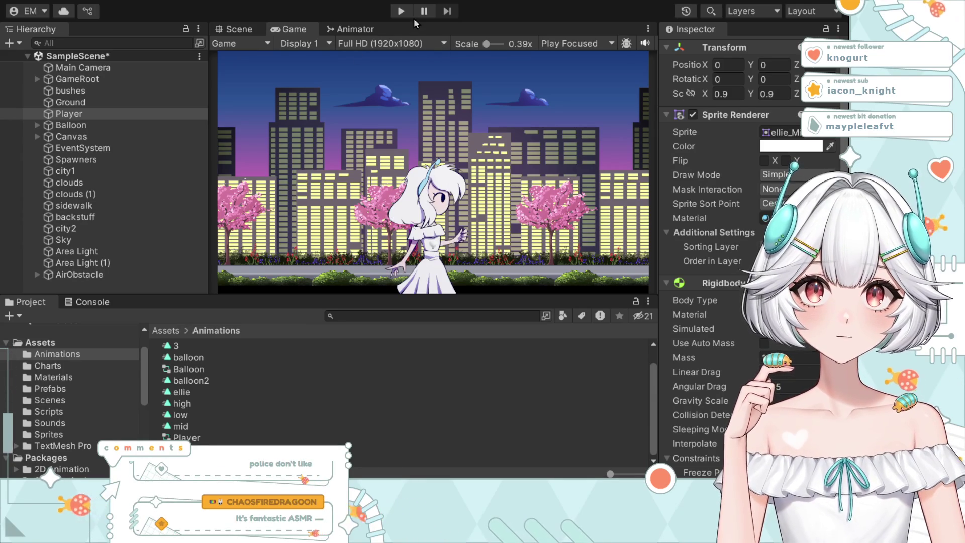
pyautogui.click(401, 10)
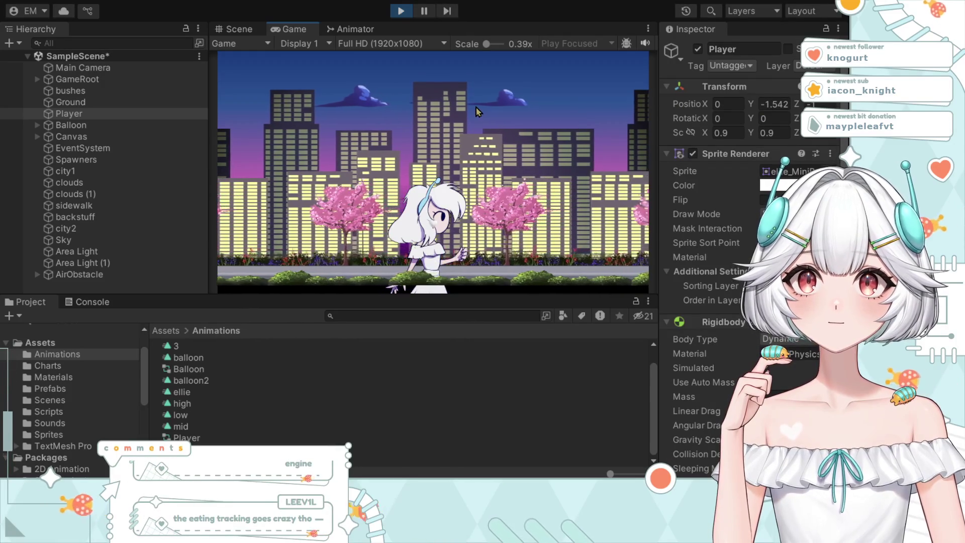
# Step: Stop the game, then scroll through the Inspector and Animations folder
pyautogui.click(400, 11)
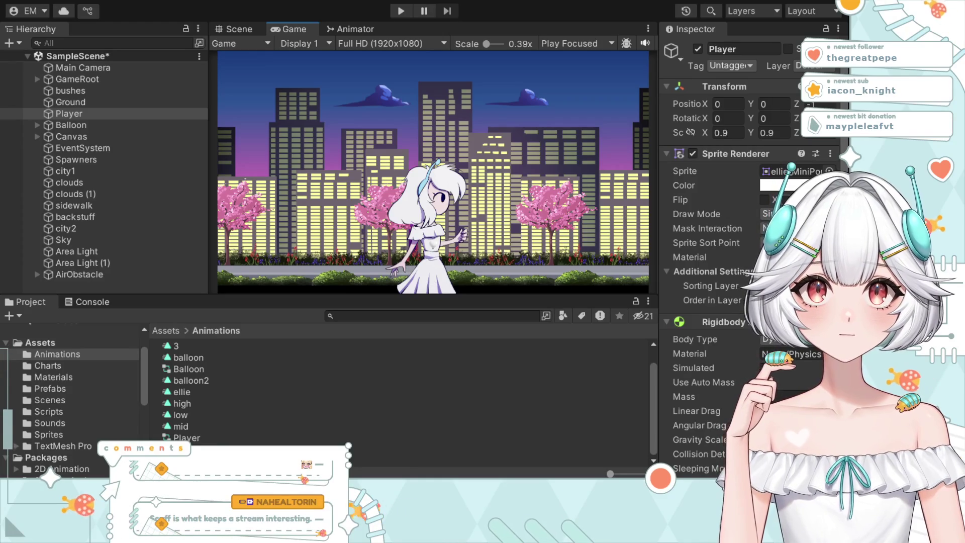
pyautogui.scroll(-5, 744, 251)
pyautogui.scroll(-3, 744, 251)
pyautogui.scroll(10, 744, 251)
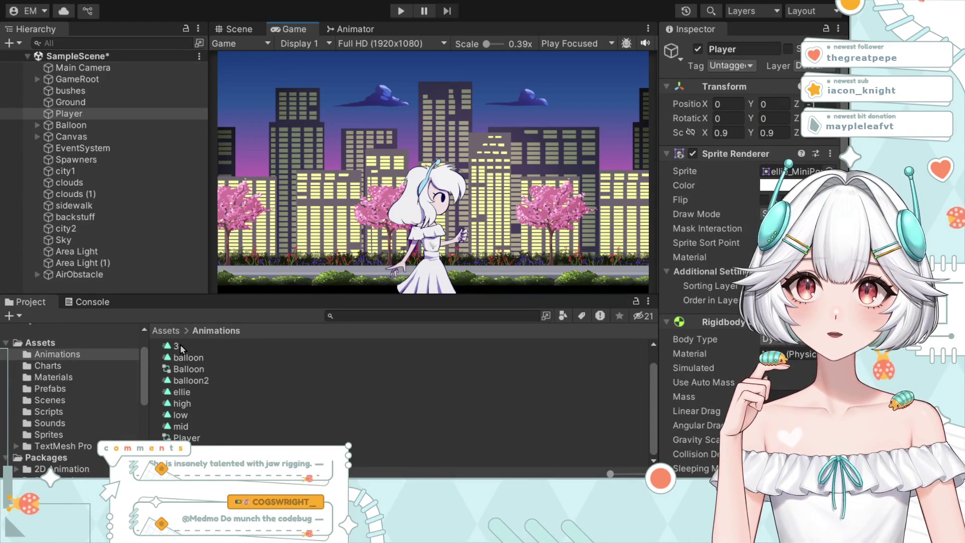
pyautogui.scroll(1, 179, 345)
pyautogui.scroll(1, 193, 361)
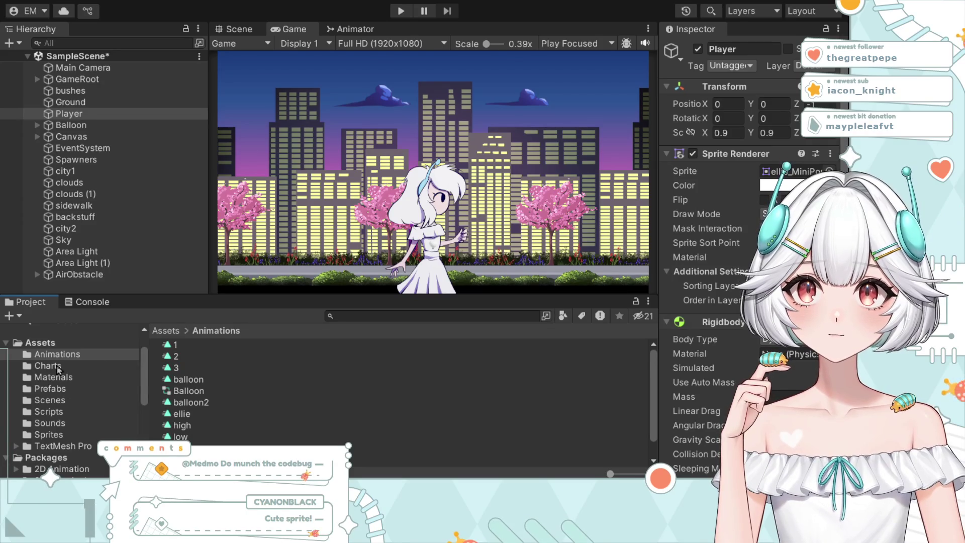
pyautogui.scroll(-1, 212, 407)
# Step: Open the Player 1 animator controller's state graph and select the ellie state
pyautogui.click(211, 449)
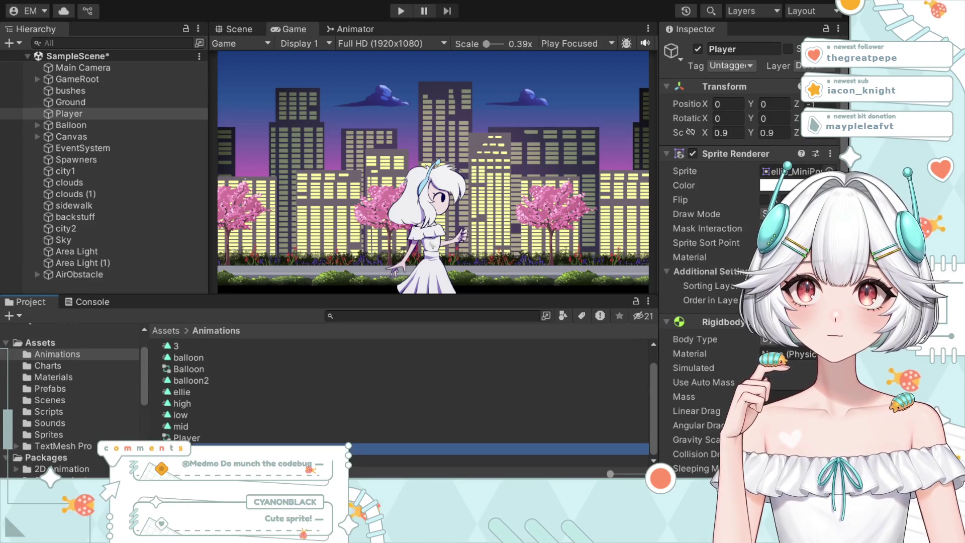
pyautogui.doubleClick(211, 449)
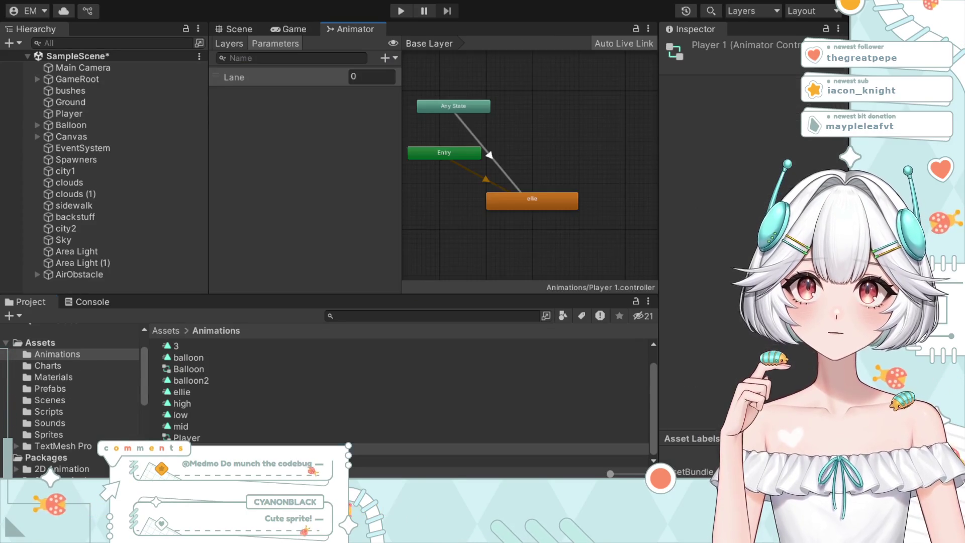
pyautogui.click(506, 210)
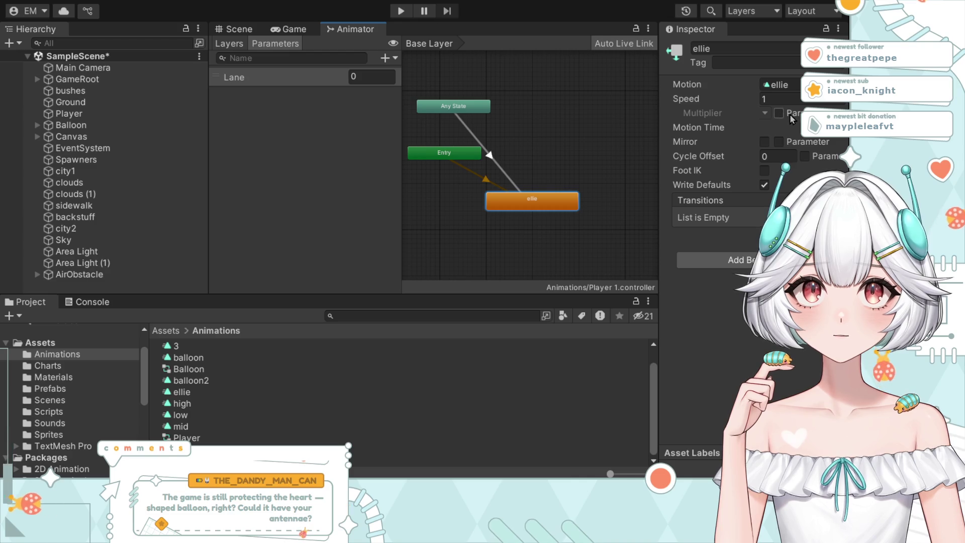
# Step: Show the AnyState→ellie transition's Exit Time and Transition Duration settings, then switch to the Player controller
pyautogui.click(510, 182)
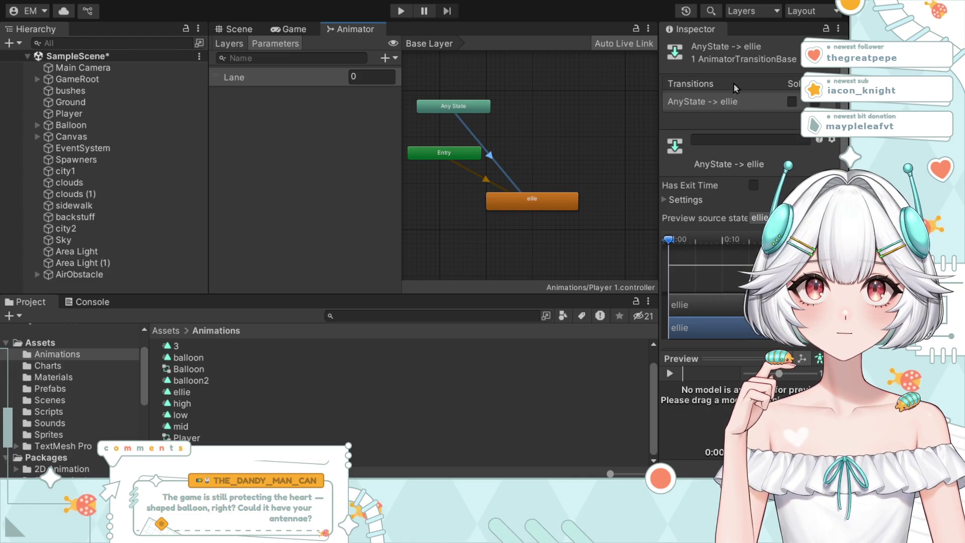
pyautogui.scroll(-2, 756, 202)
pyautogui.scroll(2, 761, 188)
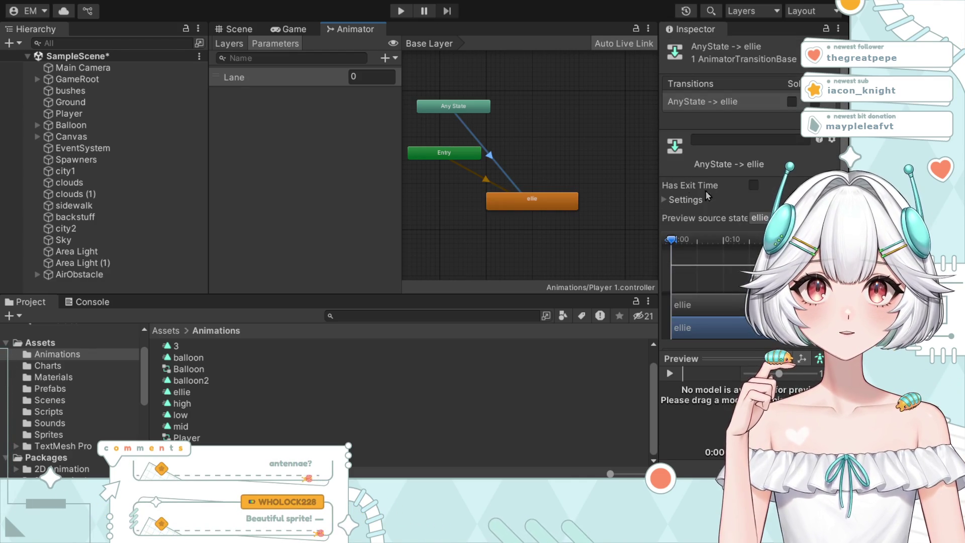
pyautogui.click(725, 140)
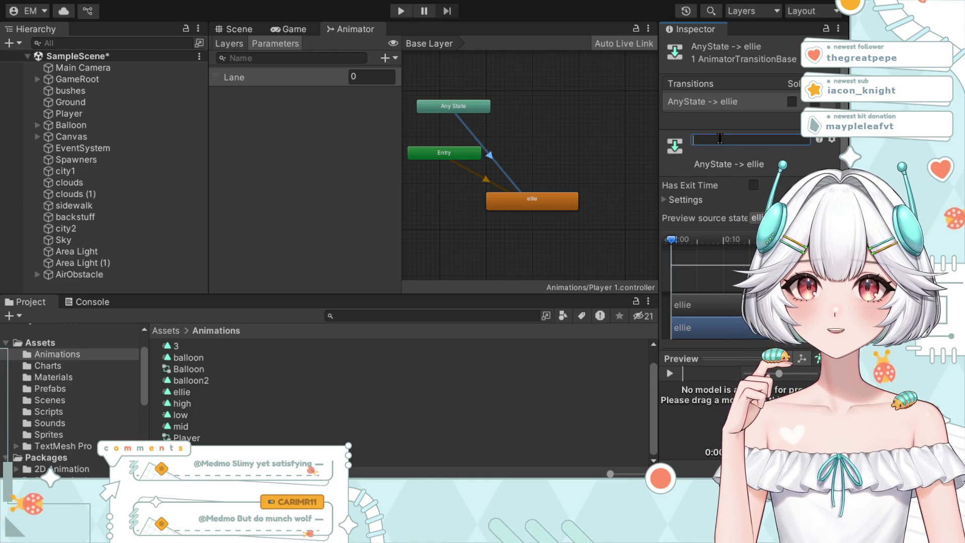
pyautogui.click(668, 199)
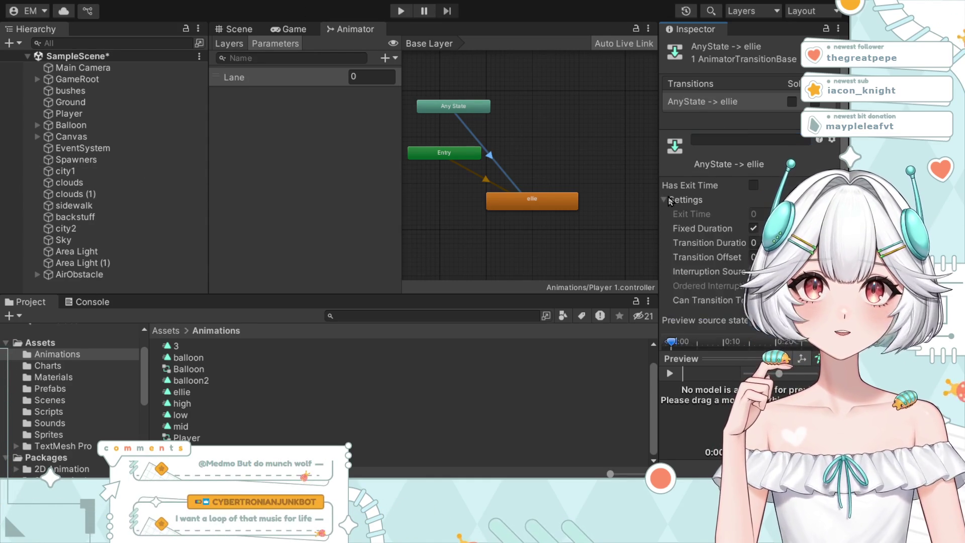
pyautogui.scroll(-3, 669, 201)
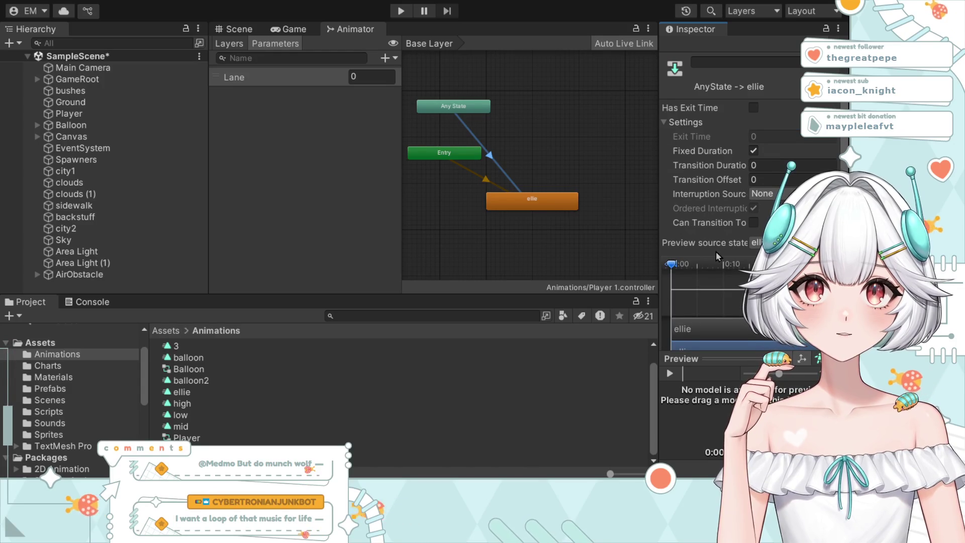
pyautogui.scroll(3, 731, 240)
pyautogui.click(742, 138)
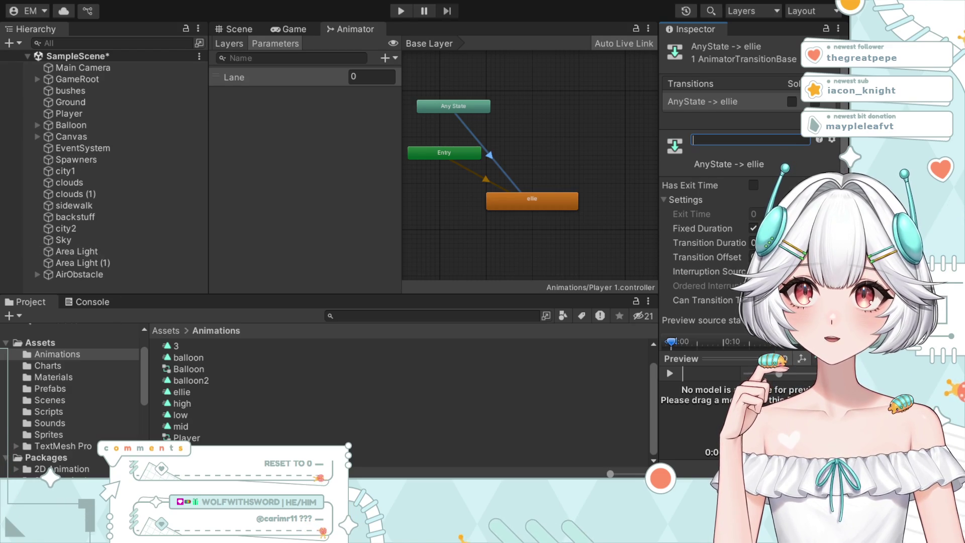
pyautogui.click(199, 437)
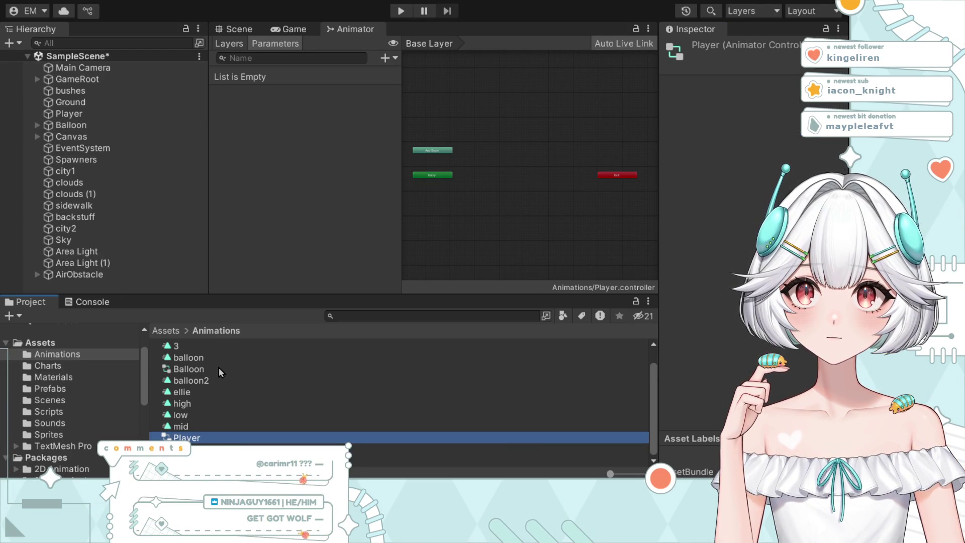
pyautogui.click(203, 371)
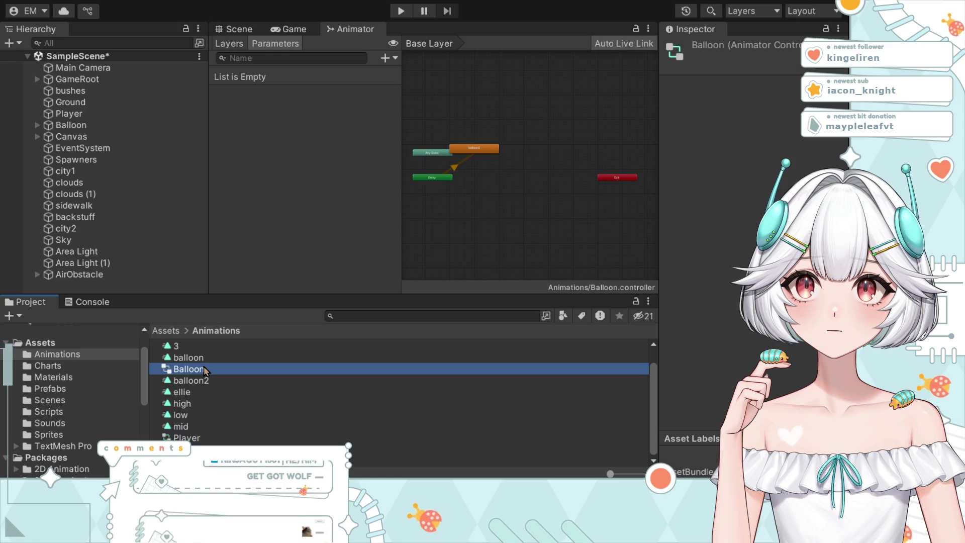
pyautogui.click(454, 169)
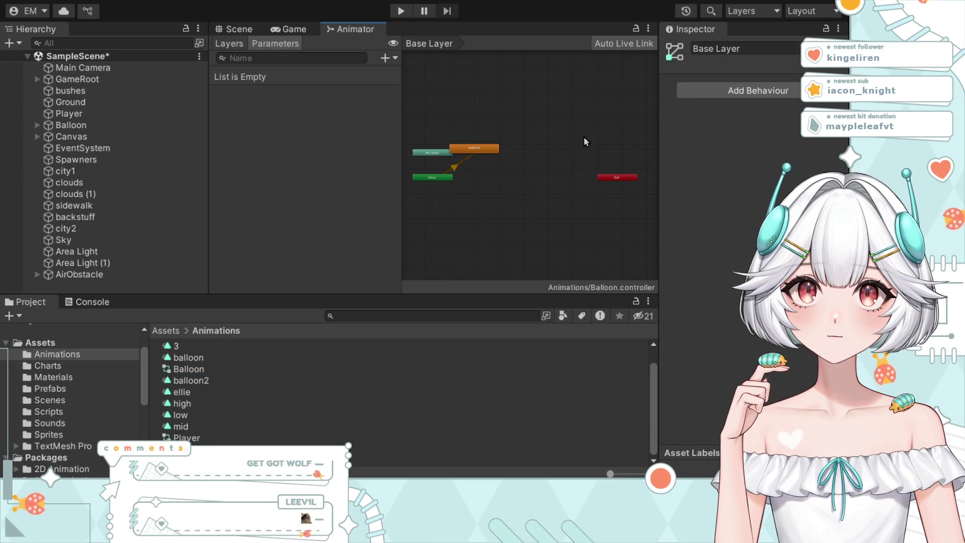
pyautogui.click(458, 164)
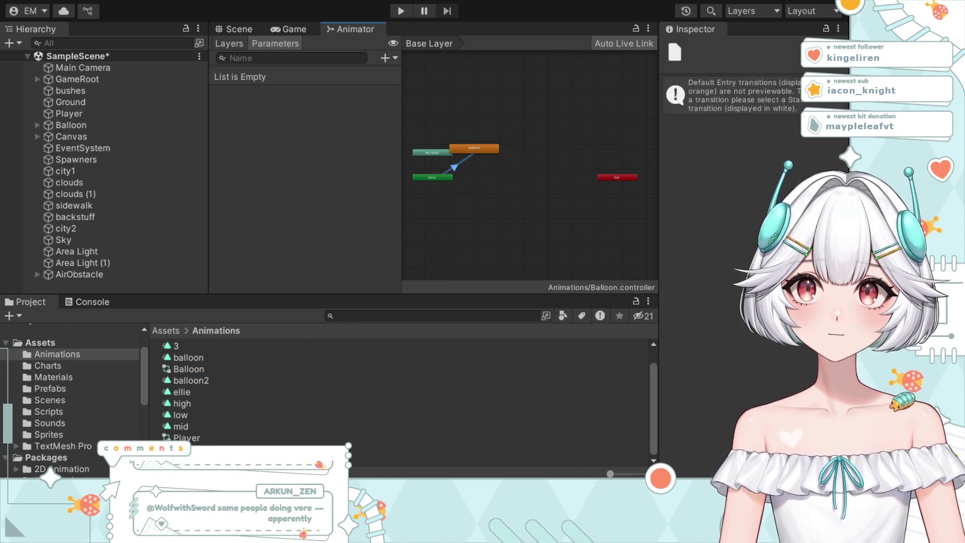
pyautogui.click(186, 437)
pyautogui.press('Down')
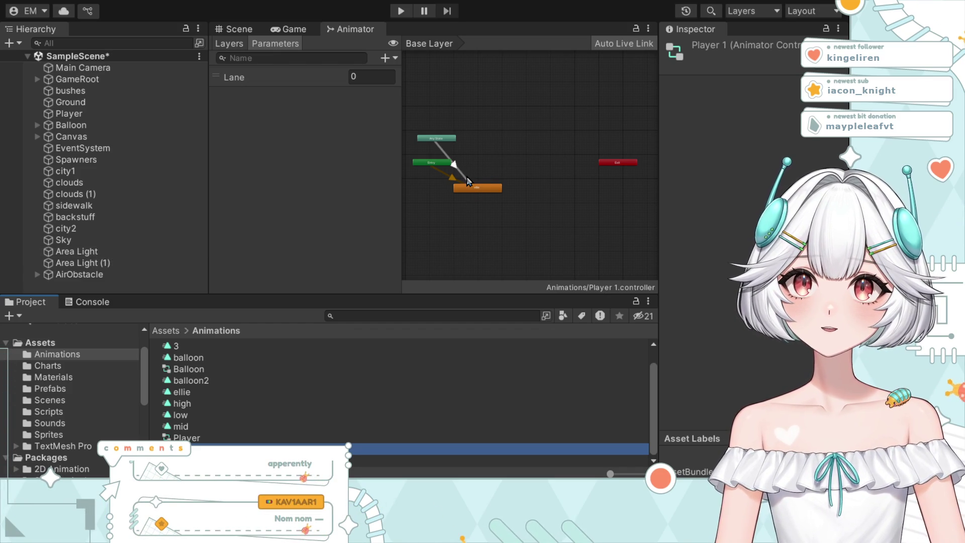
# Step: Select the AnyState→ellie transition and undo its earlier timing change
pyautogui.click(463, 181)
pyautogui.click(462, 178)
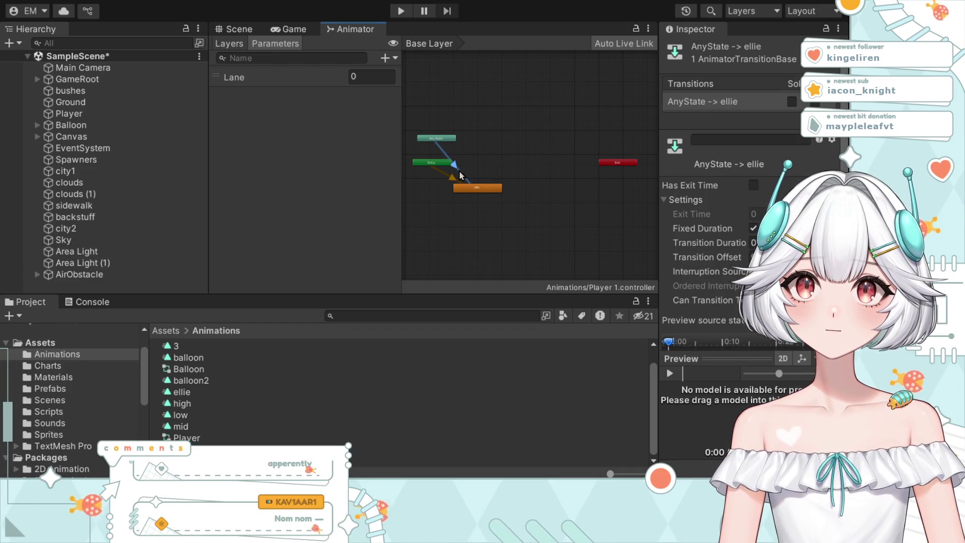
pyautogui.scroll(-2, 729, 211)
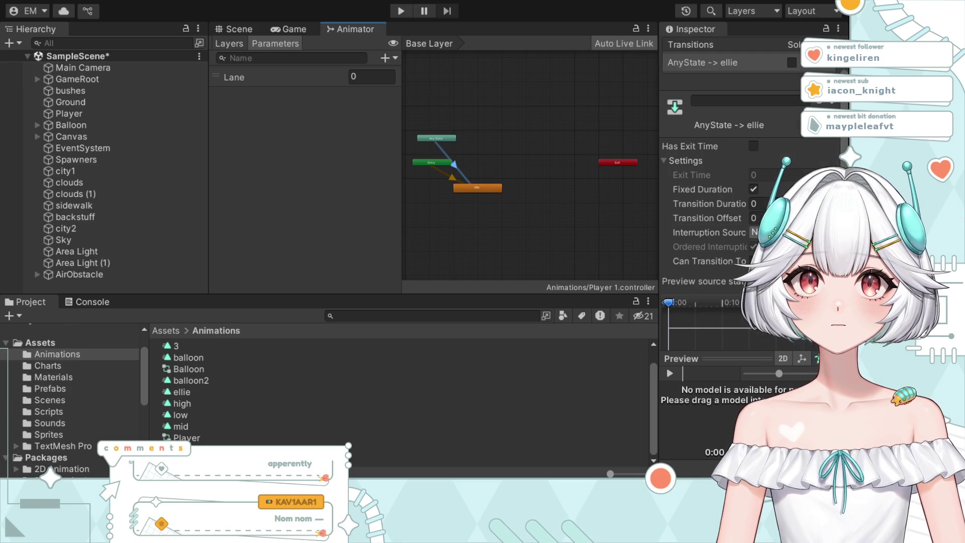
pyautogui.scroll(2, 754, 180)
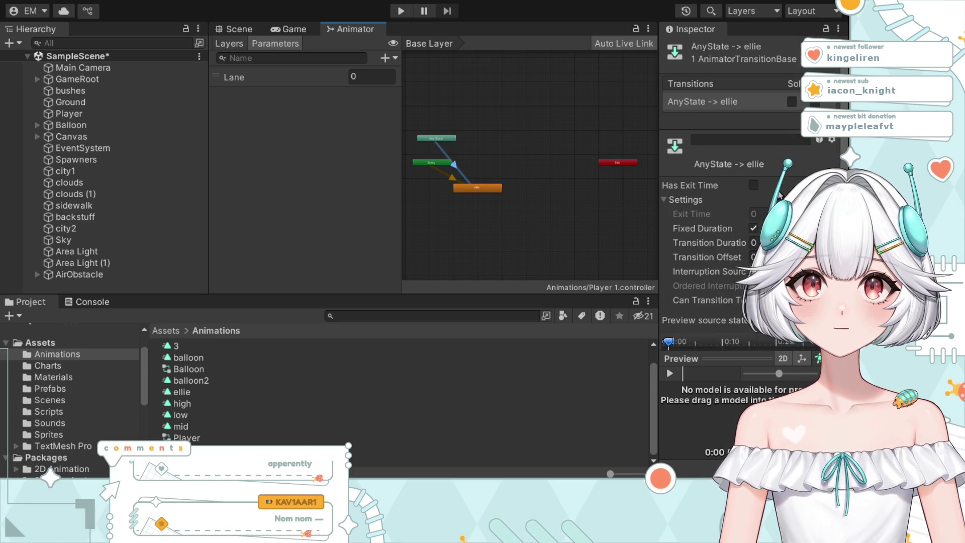
pyautogui.click(774, 140)
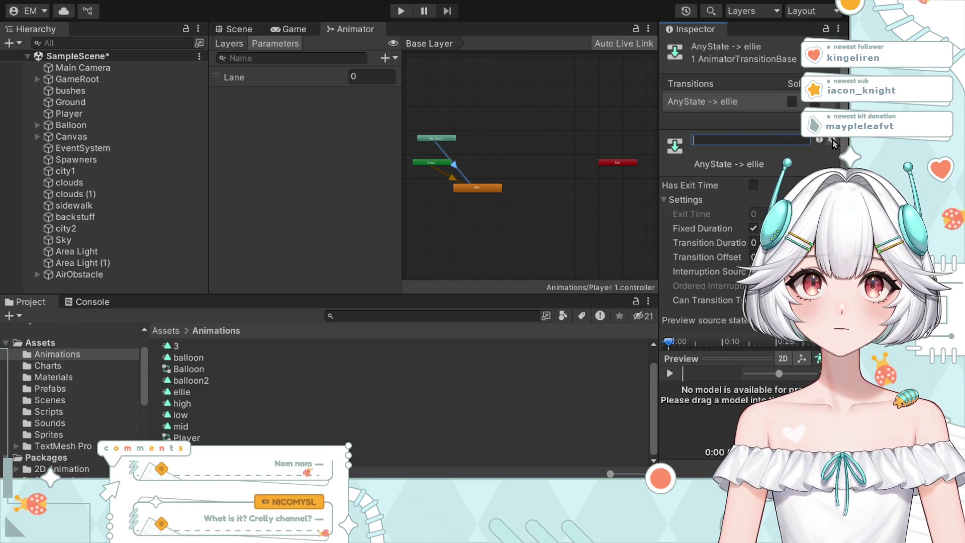
pyautogui.hotkey('ctrl', 'z')
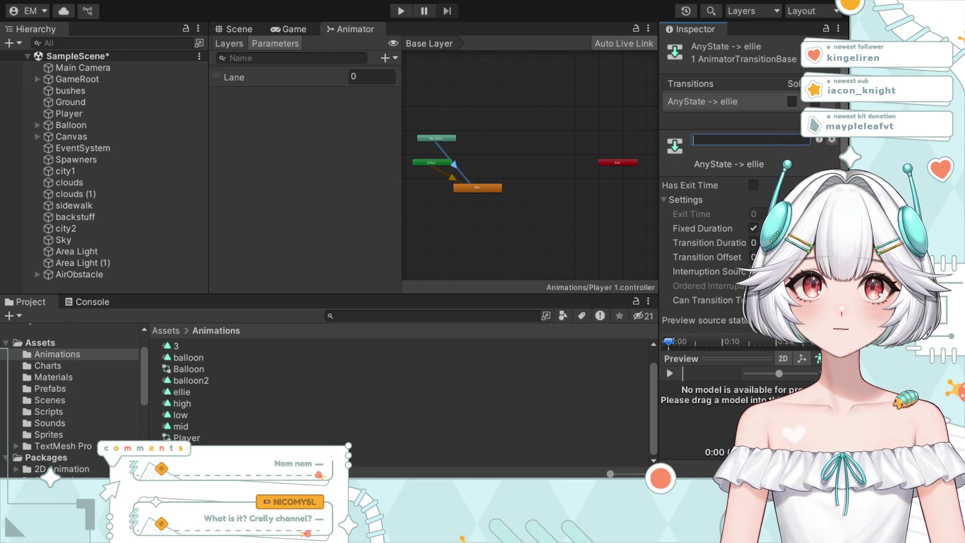
# Step: Set Exit Time to 0 and Transition Duration to 0, and turn off Can Transition To Self
pyautogui.scroll(-2, 776, 181)
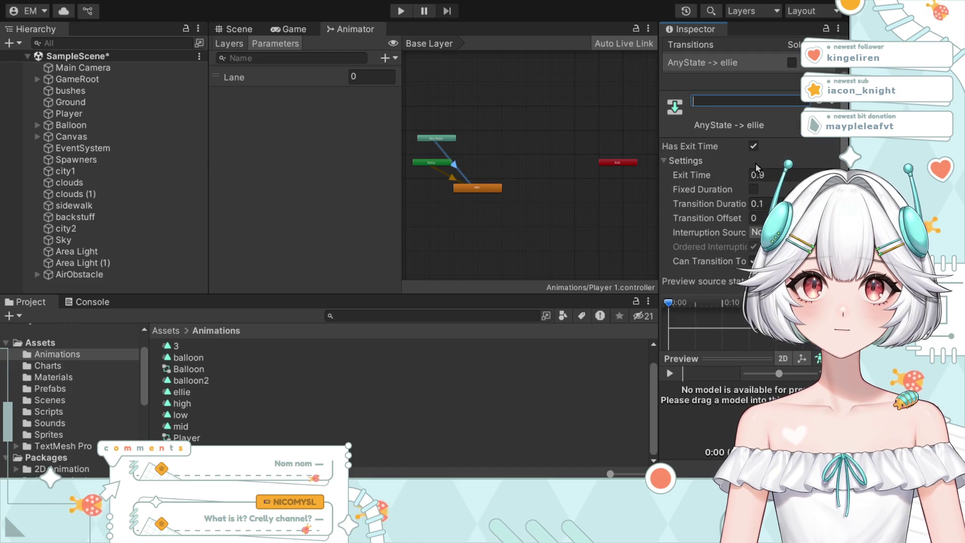
pyautogui.click(719, 180)
pyautogui.write('0')
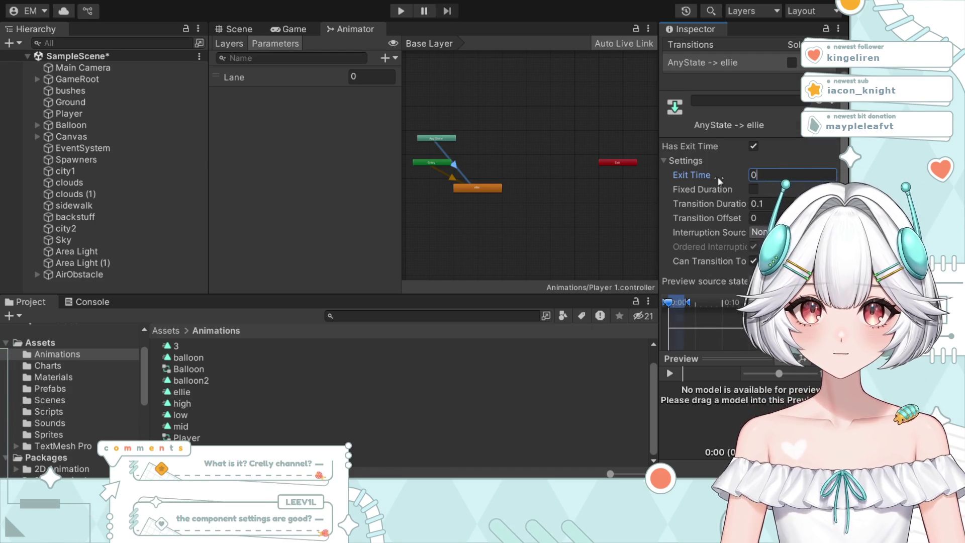
pyautogui.click(784, 204)
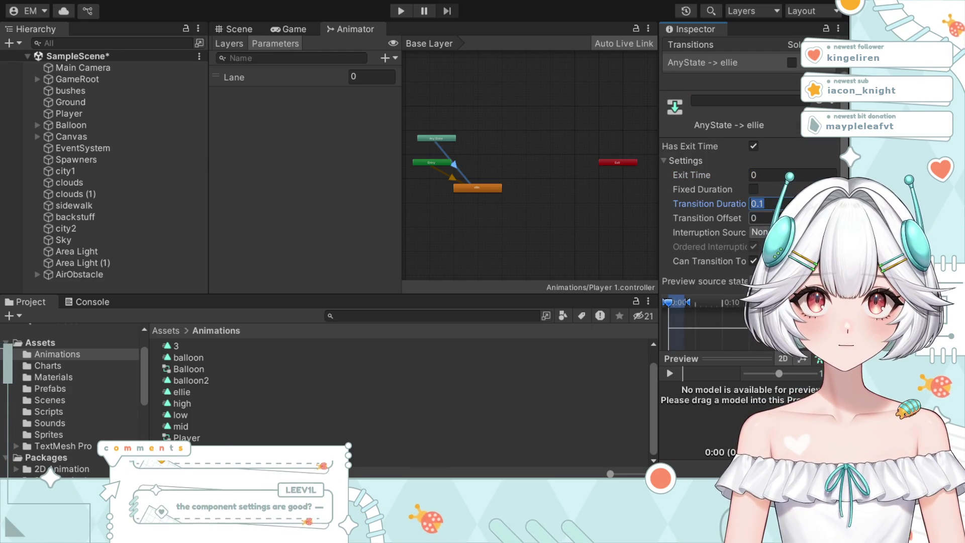
pyautogui.write('0')
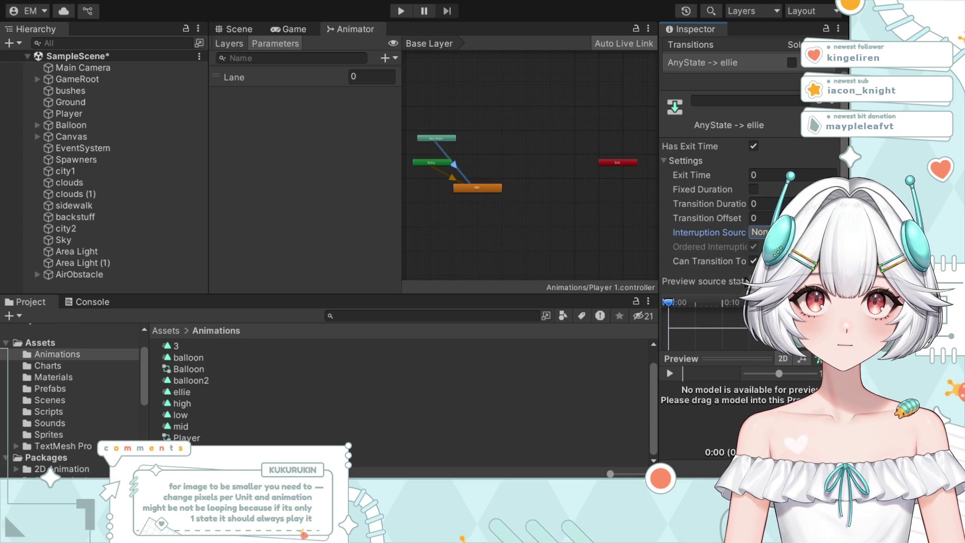
pyautogui.click(753, 261)
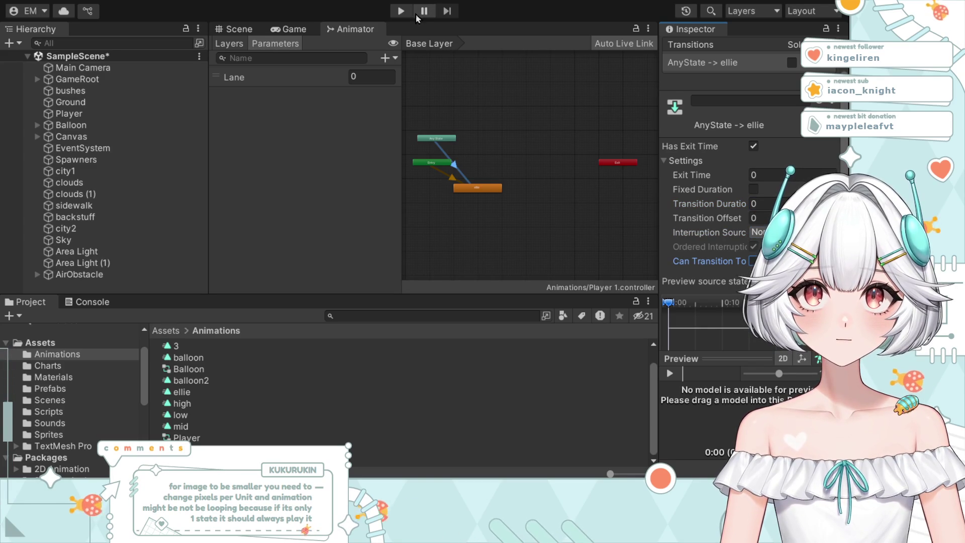
# Step: Play-test the game to watch ellie animate in the city, then stop it
pyautogui.click(401, 11)
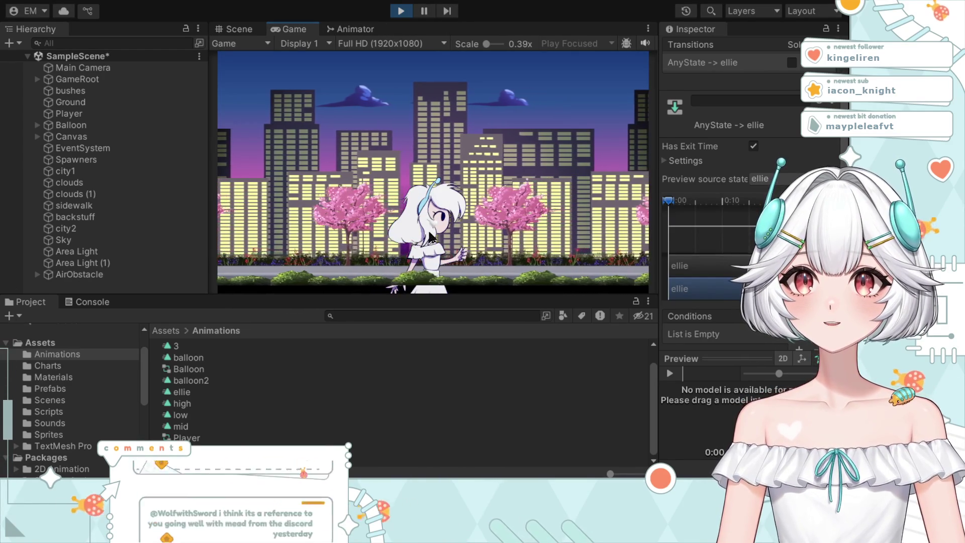
pyautogui.click(398, 10)
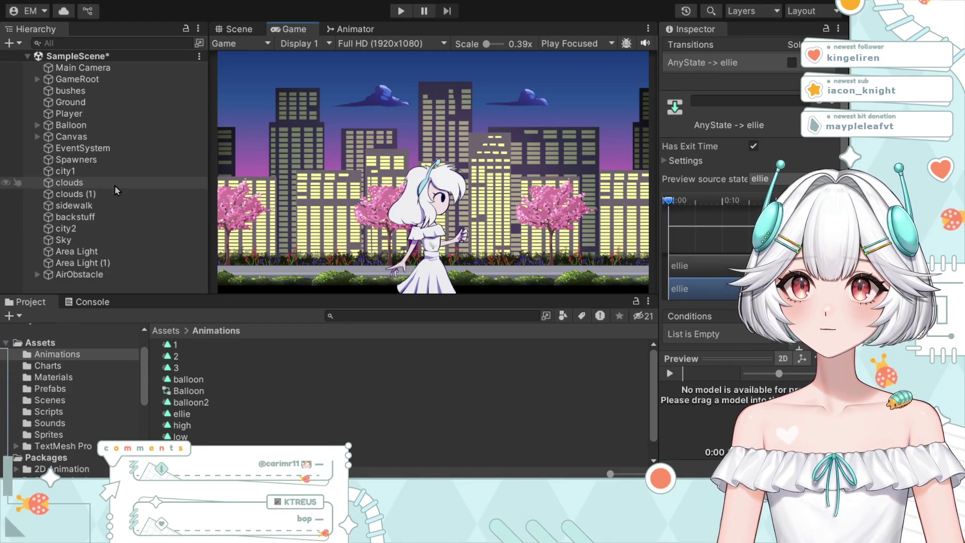
# Step: Check the Player object, then duplicate the Player animator controller with Ctrl+D to create Player 1
pyautogui.click(95, 114)
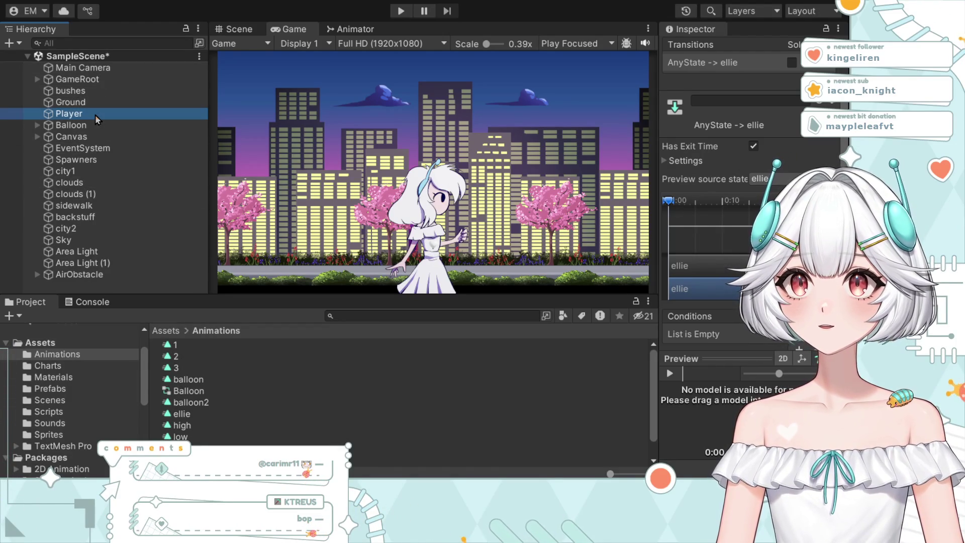
pyautogui.click(416, 209)
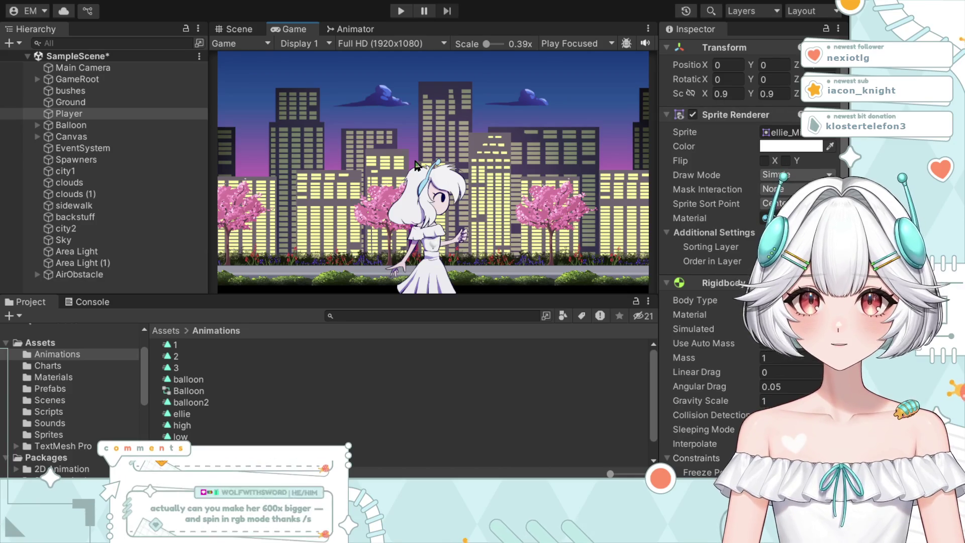
pyautogui.scroll(-2, 236, 382)
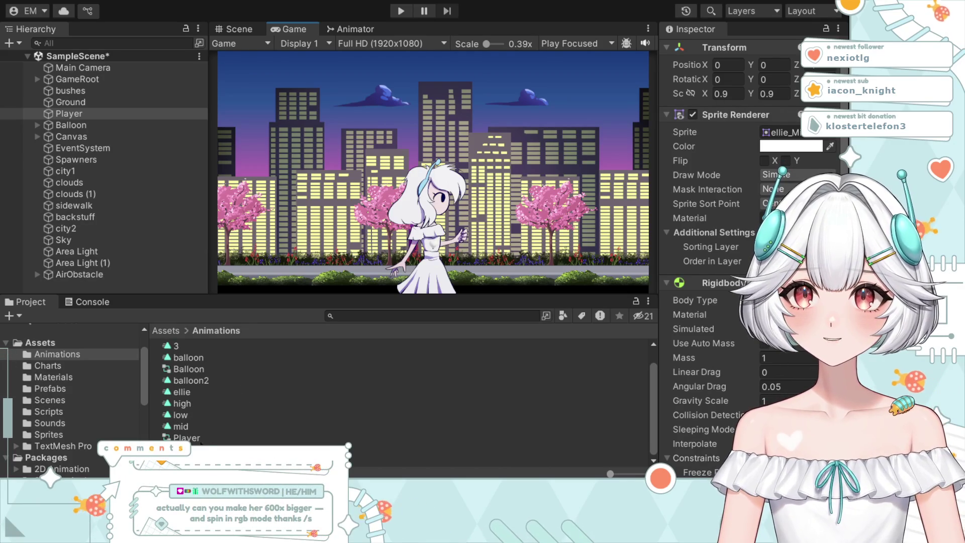
pyautogui.click(210, 435)
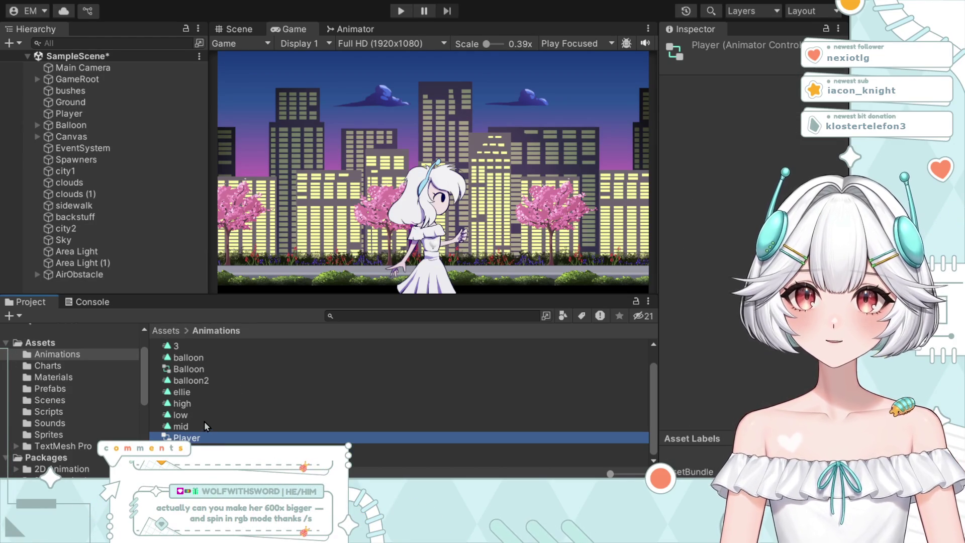
pyautogui.hotkey('ctrl', 'd')
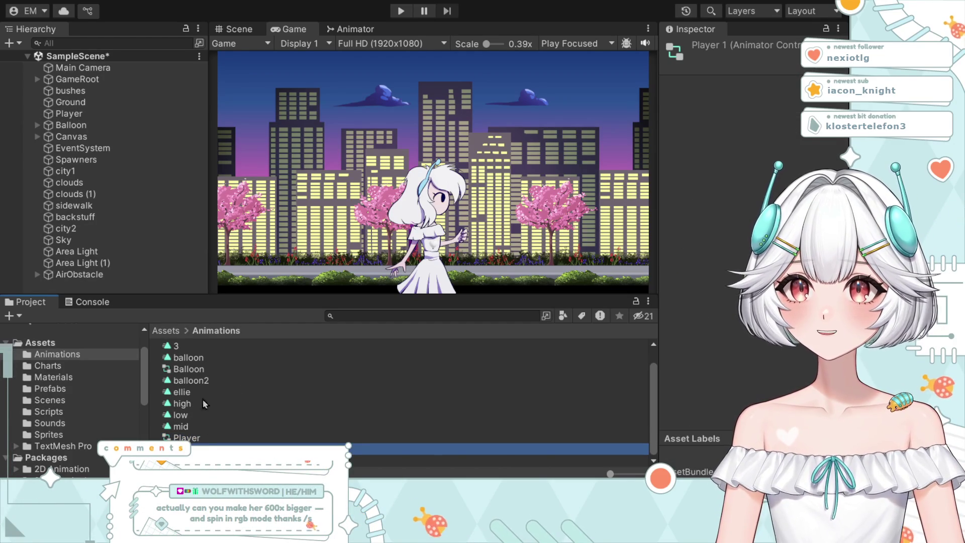
pyautogui.click(202, 392)
# Step: Turn on Loop Time for the ellie clip and run a quick Play test
pyautogui.click(765, 97)
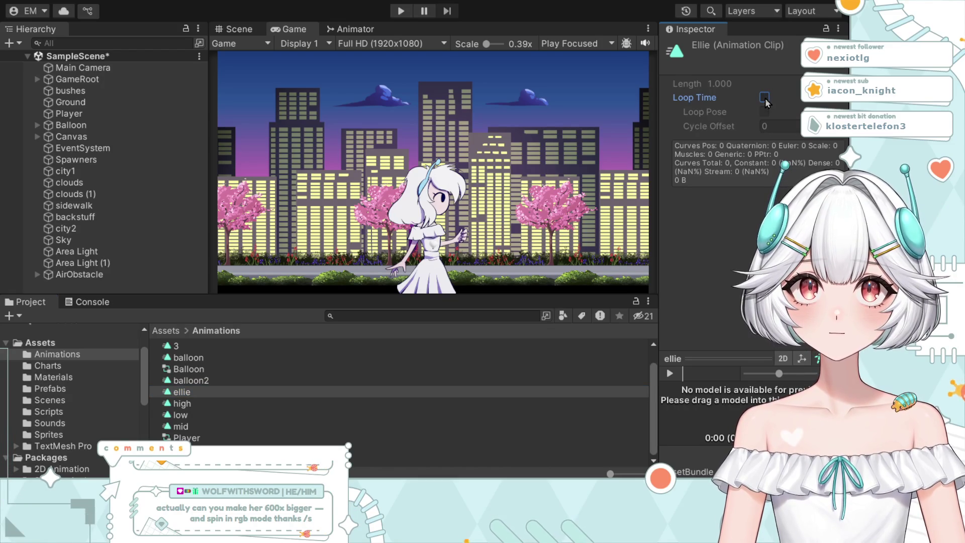
pyautogui.scroll(1, 196, 352)
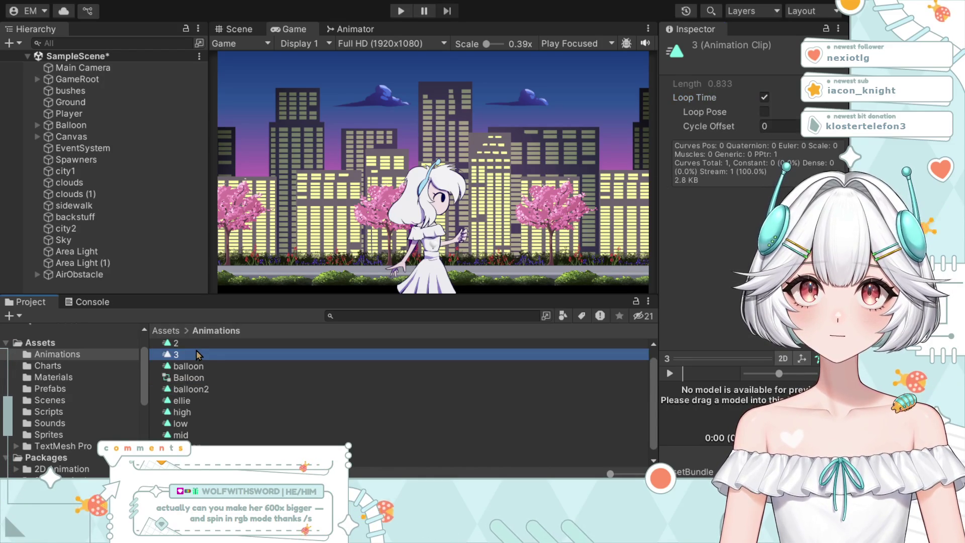
pyautogui.click(196, 402)
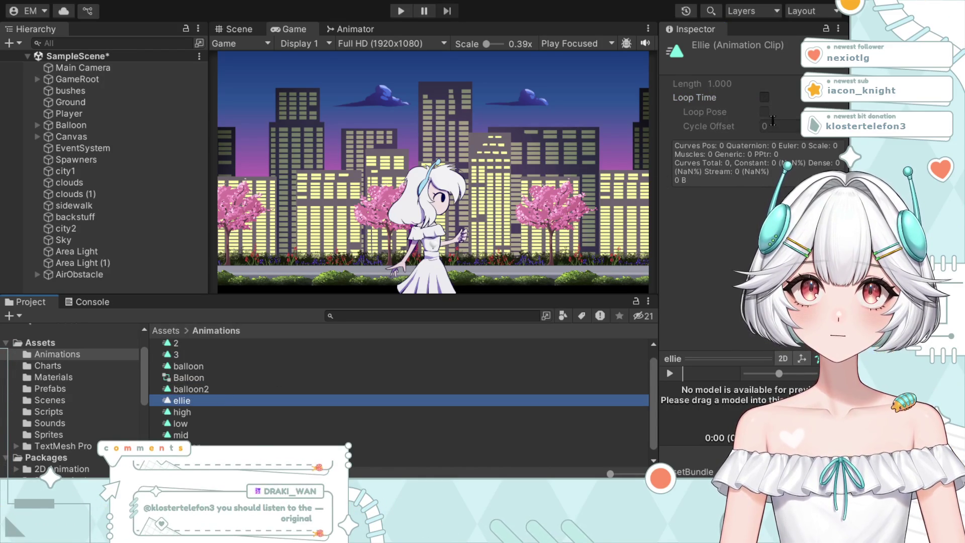
pyautogui.click(766, 97)
pyautogui.click(401, 12)
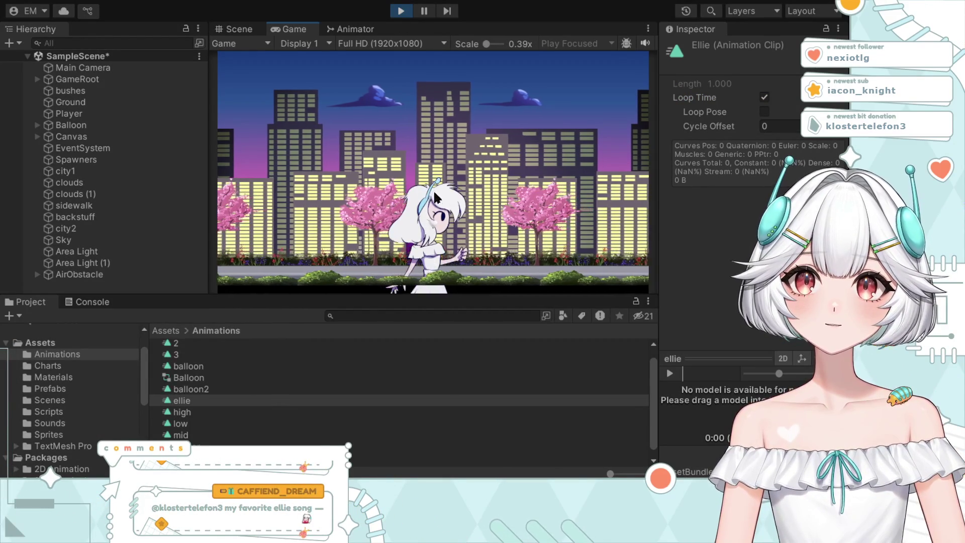
pyautogui.click(393, 13)
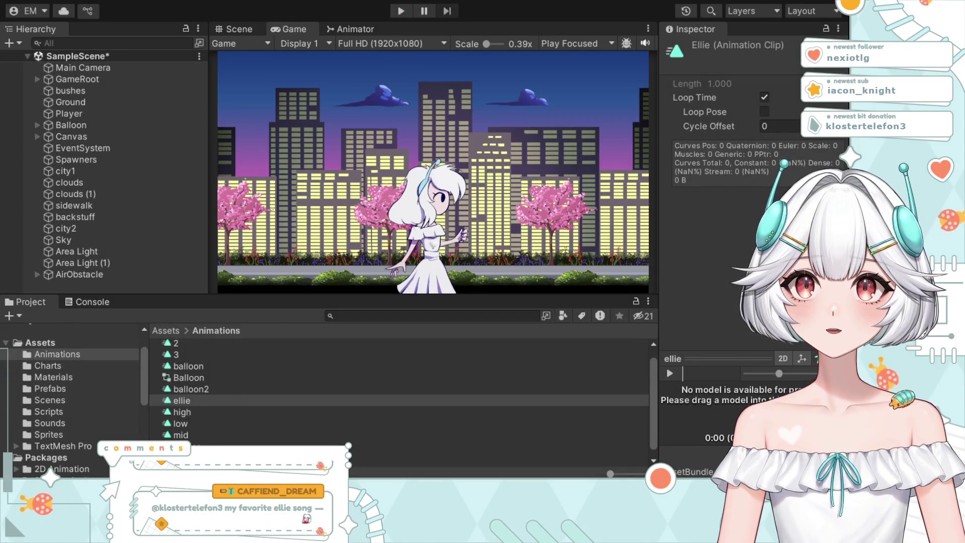
# Step: Select Player in the Hierarchy and set its Transform Scale X and Y to 0.2
pyautogui.click(54, 435)
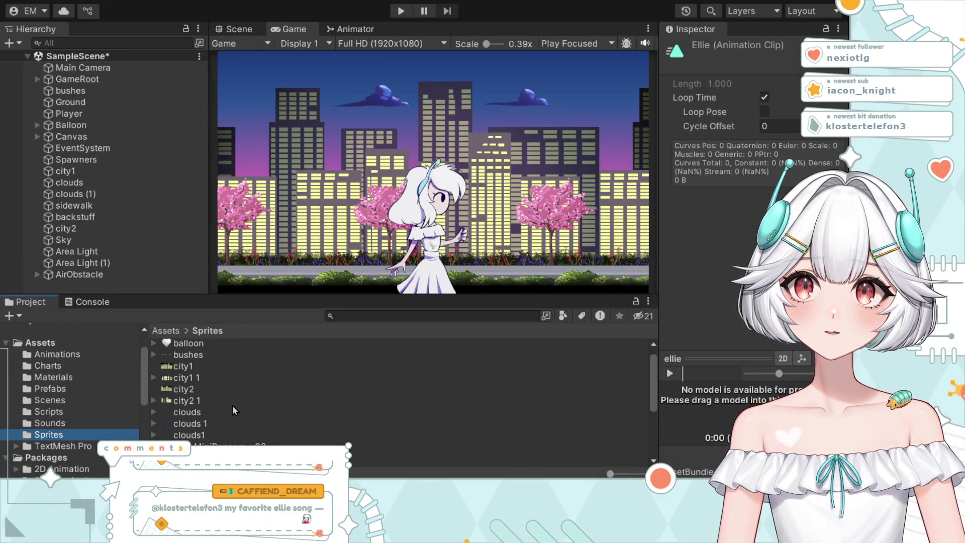
pyautogui.scroll(-5, 235, 408)
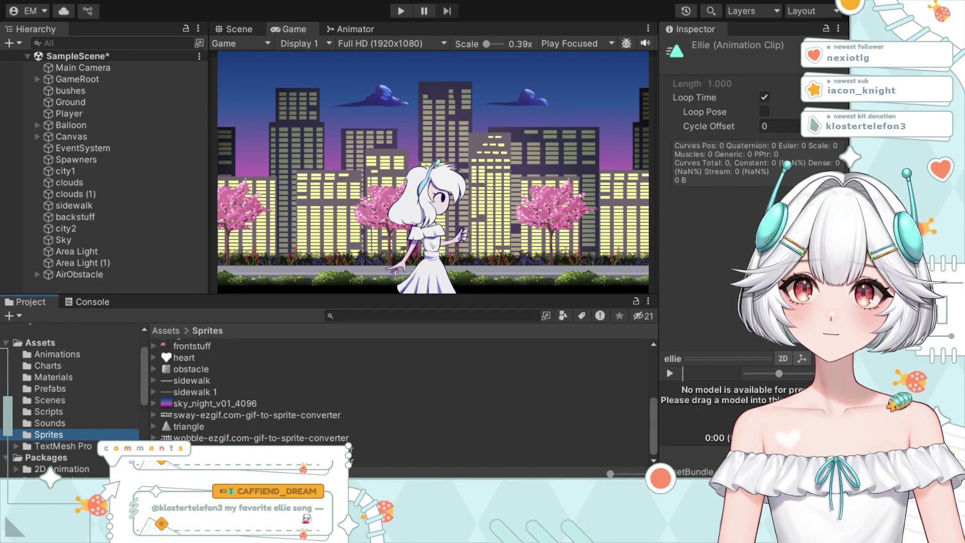
pyautogui.scroll(5, 255, 434)
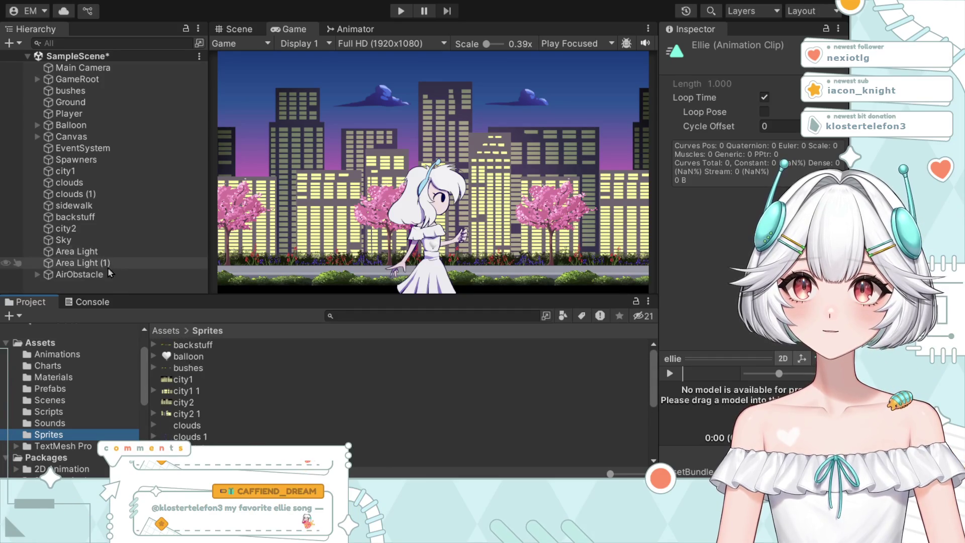
pyautogui.click(75, 114)
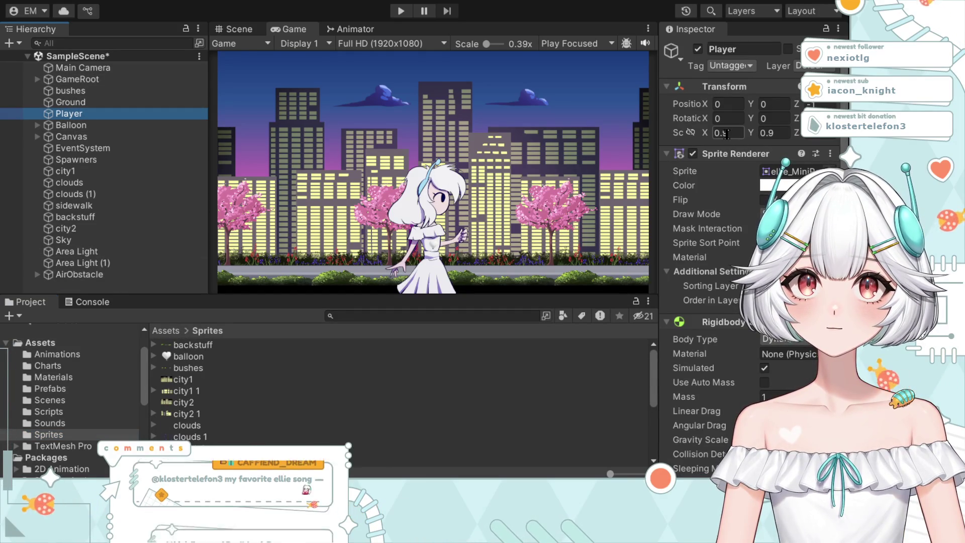
pyautogui.click(727, 133)
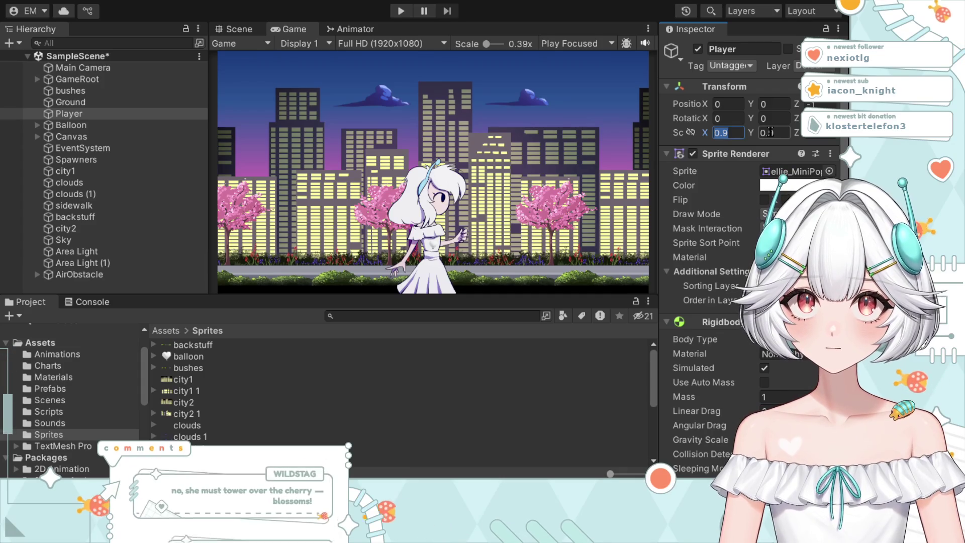
pyautogui.write('.03')
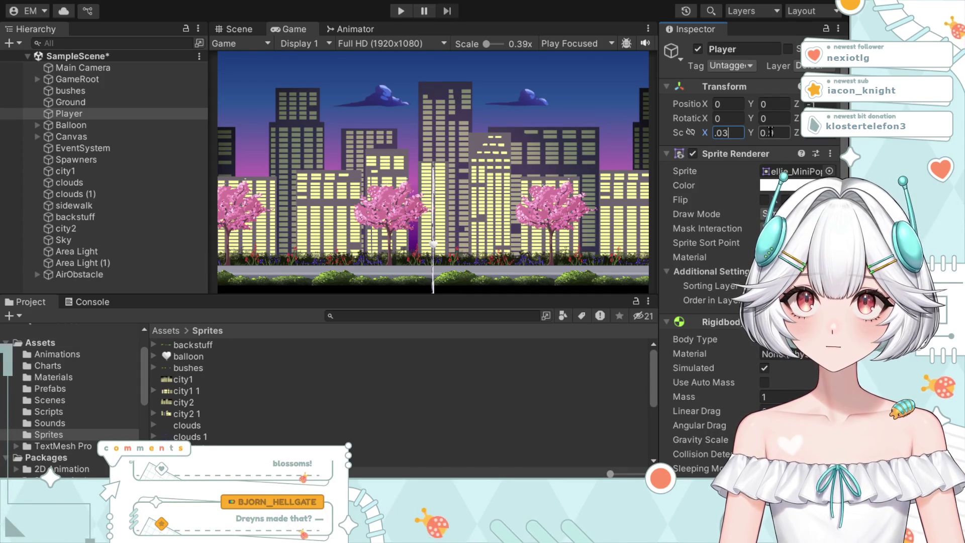
pyautogui.press('BackSpace')
pyautogui.write('9')
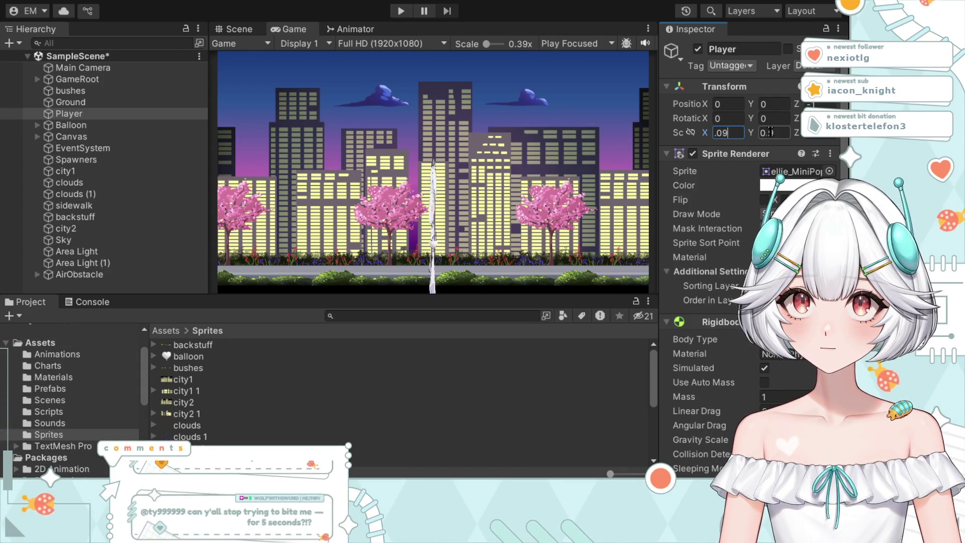
pyautogui.press('BackSpace')
pyautogui.press('BackSpace')
pyautogui.write('2')
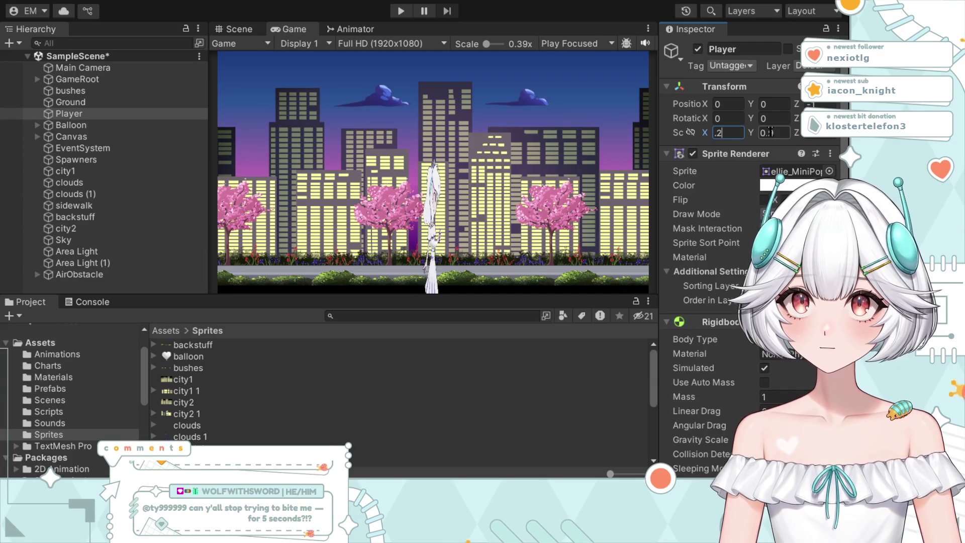
pyautogui.click(774, 132)
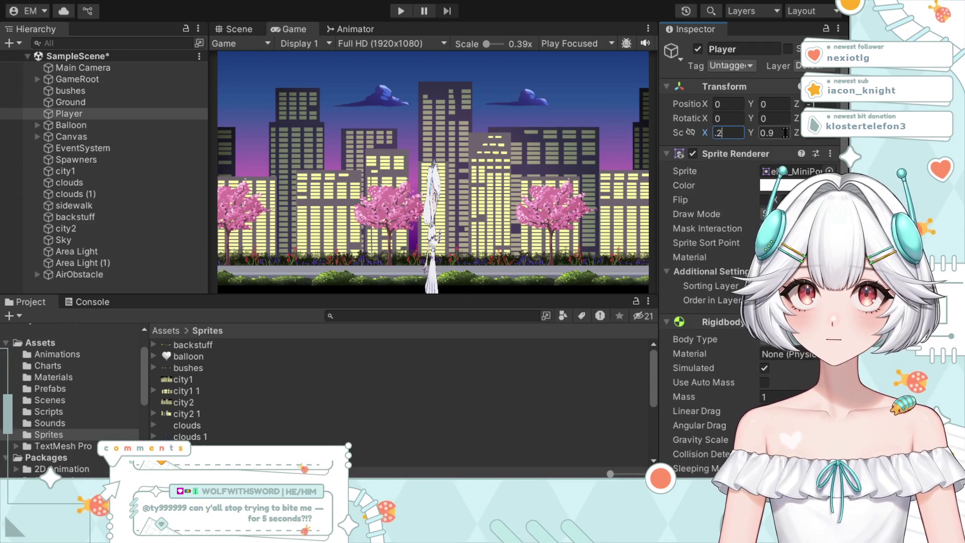
pyautogui.write('0.2')
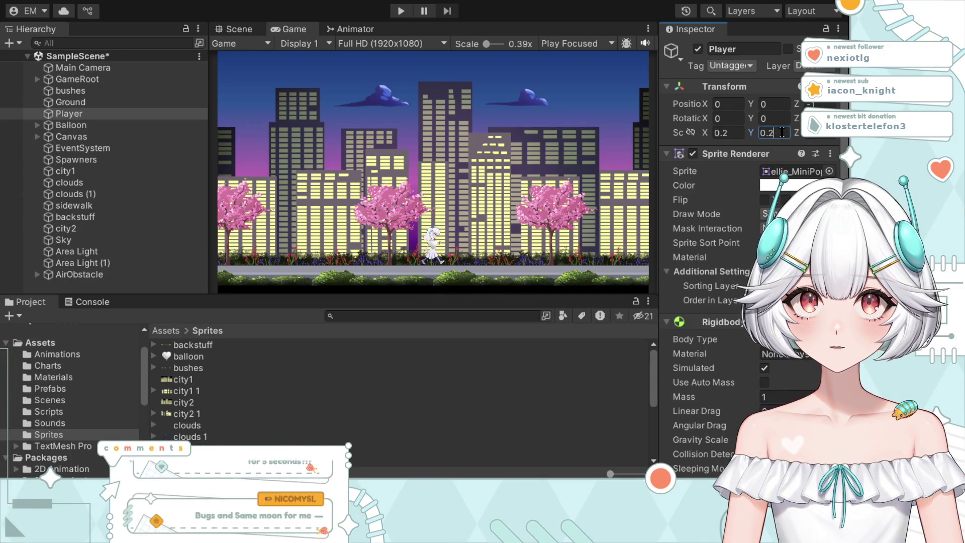
# Step: Change the Player's Transform Scale X and Y to 0.1
pyautogui.scroll(5, 441, 245)
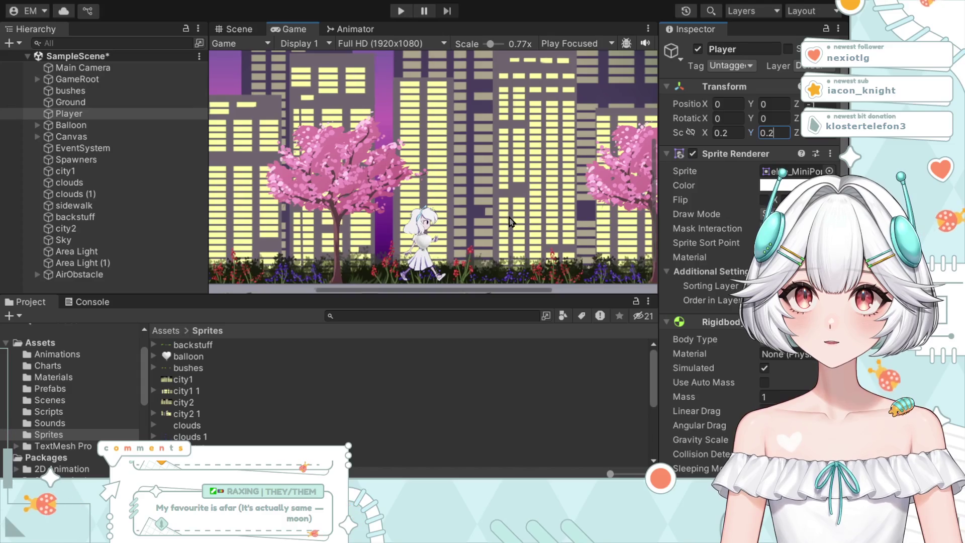
pyautogui.scroll(2, 511, 176)
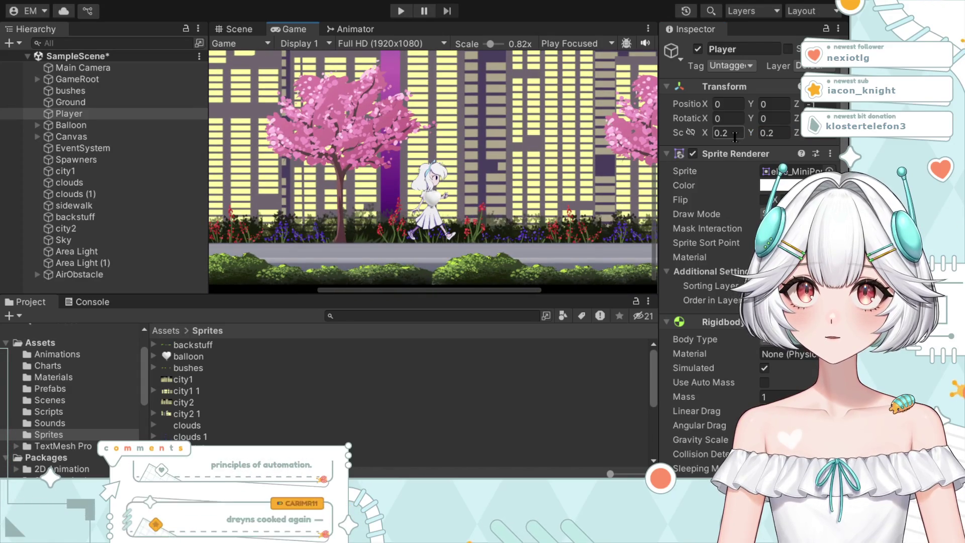
pyautogui.click(730, 133)
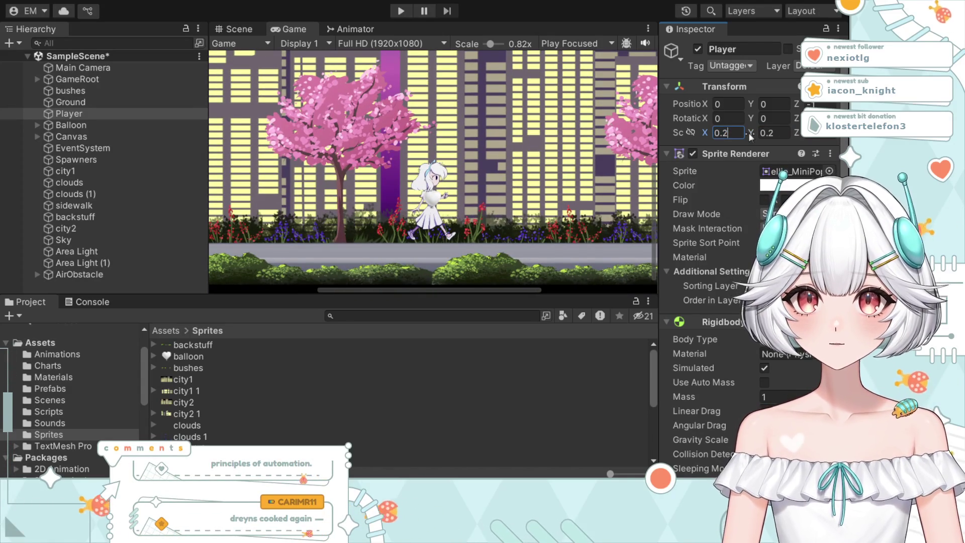
pyautogui.write('0.1')
pyautogui.click(764, 134)
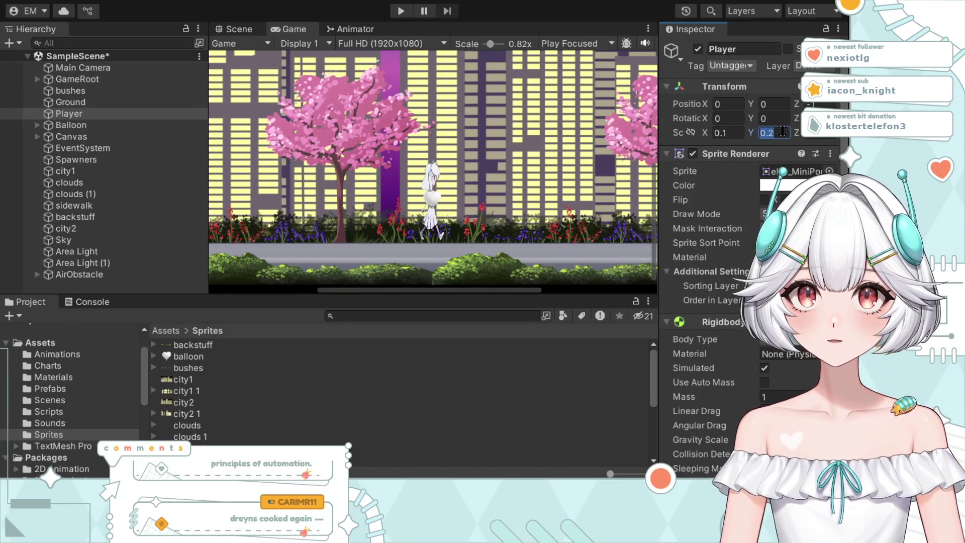
pyautogui.write('.2')
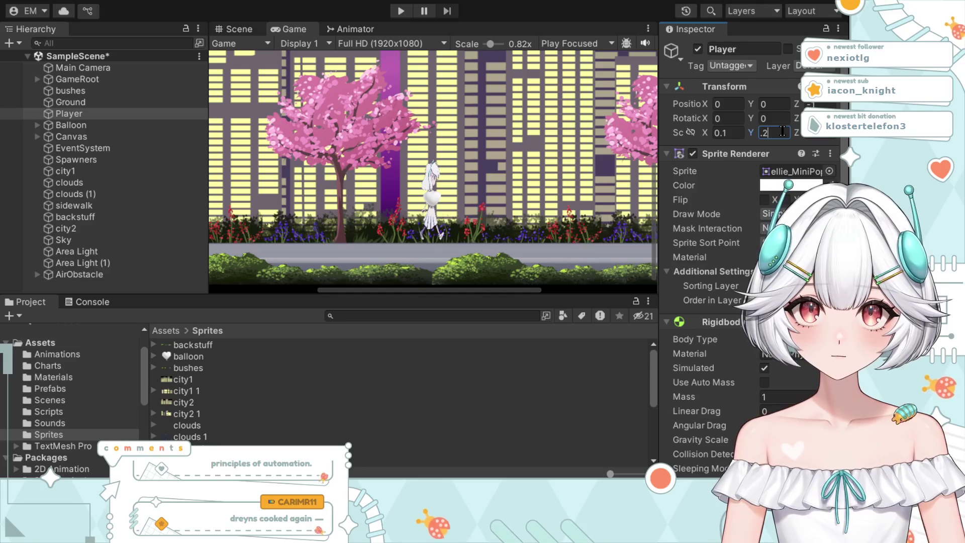
pyautogui.press('BackSpace')
pyautogui.press('BackSpace')
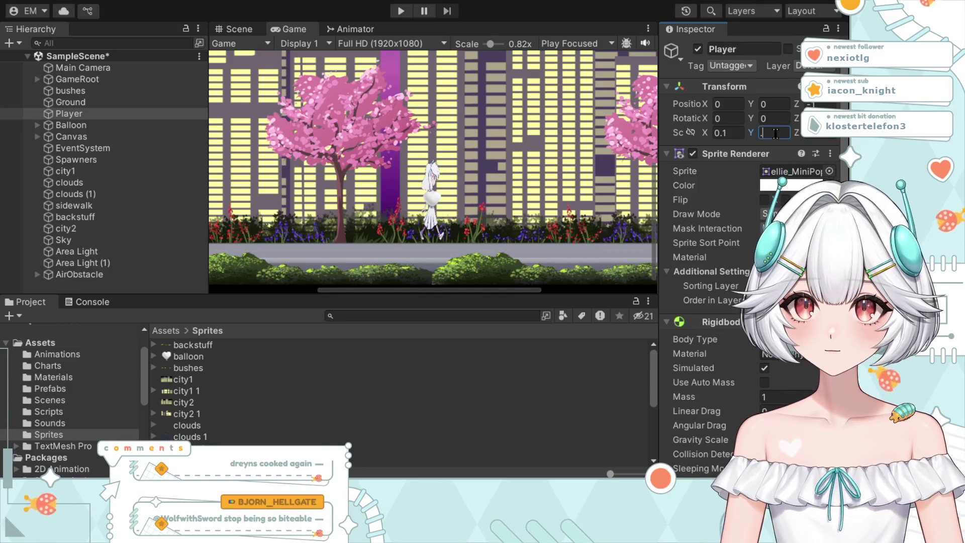
pyautogui.write('.1')
# Step: Lower the Player to Position Y -1.3
pyautogui.click(776, 102)
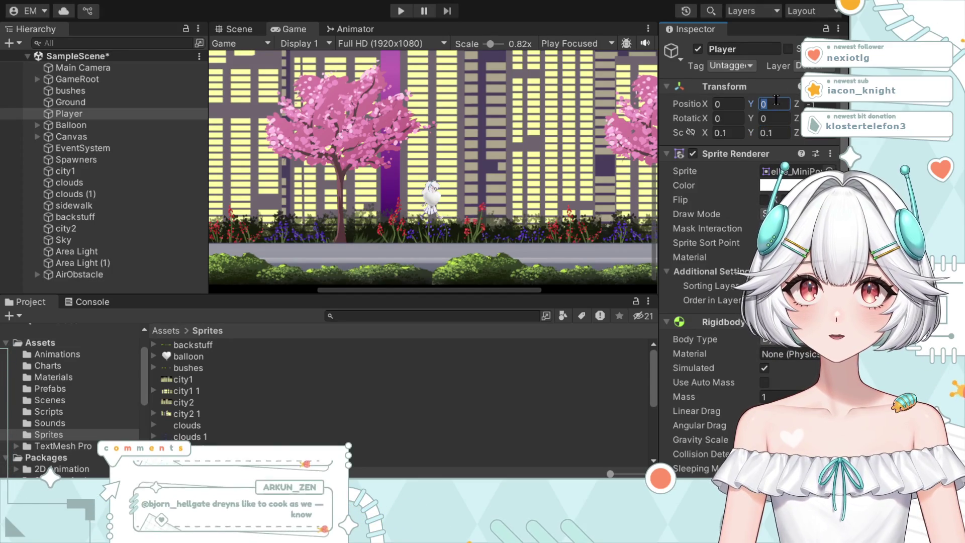
pyautogui.write('-1')
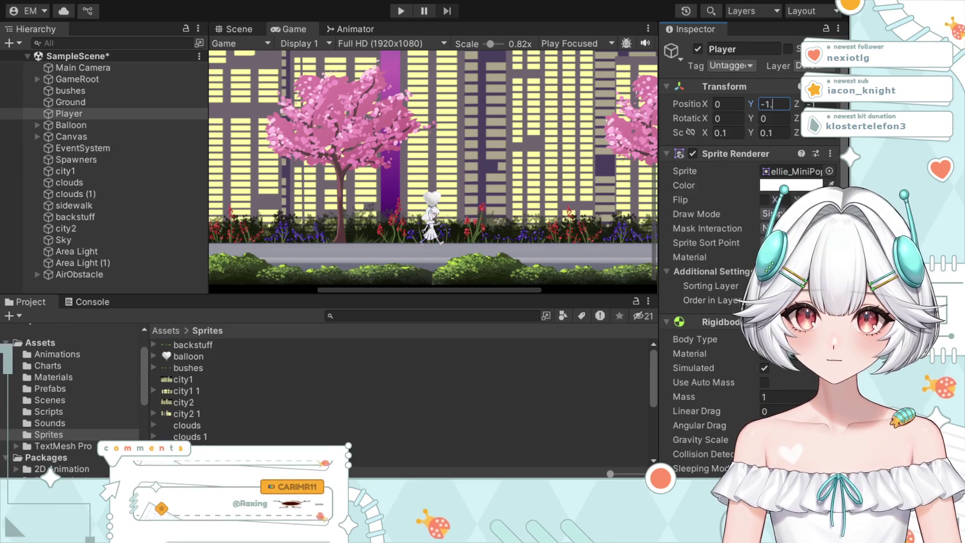
pyautogui.write('.4')
pyautogui.press('BackSpace')
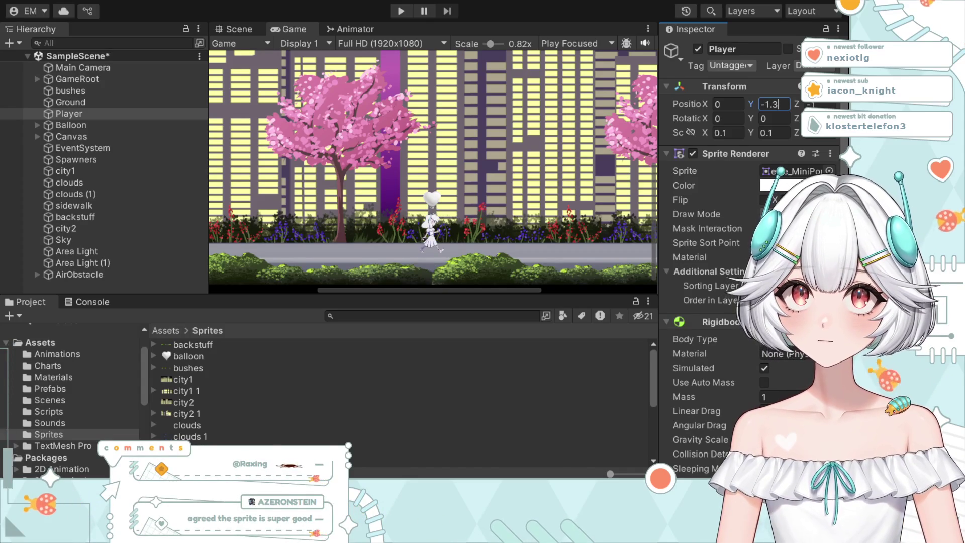
pyautogui.write('3')
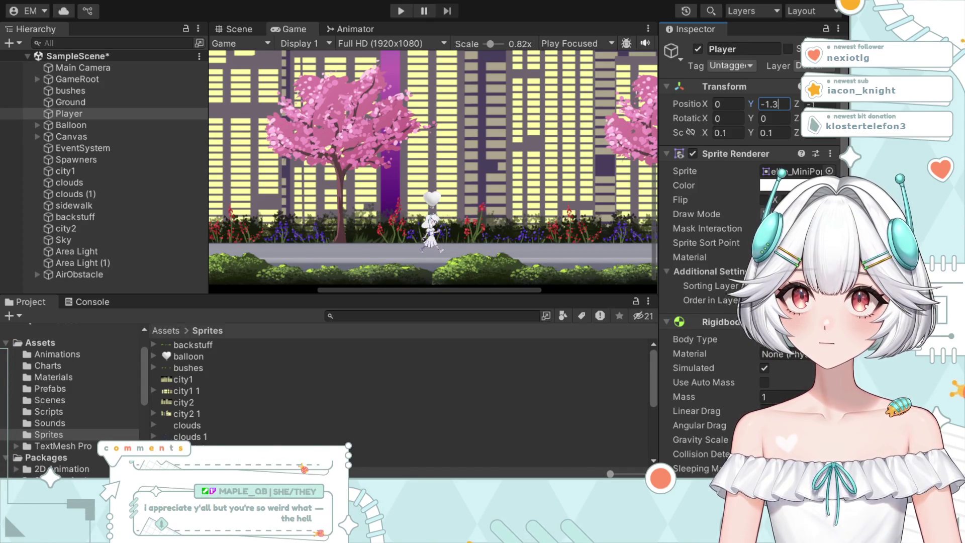
pyautogui.click(400, 11)
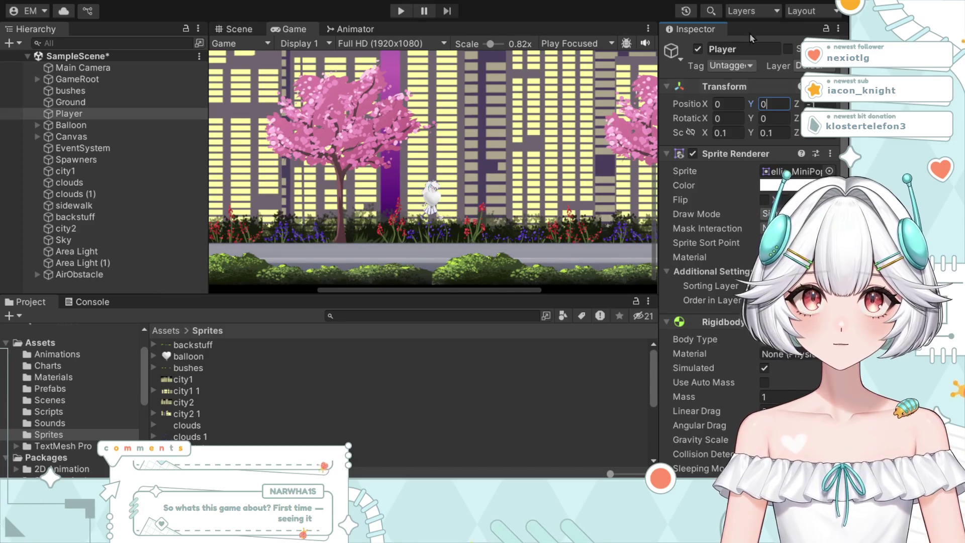
pyautogui.click(395, 15)
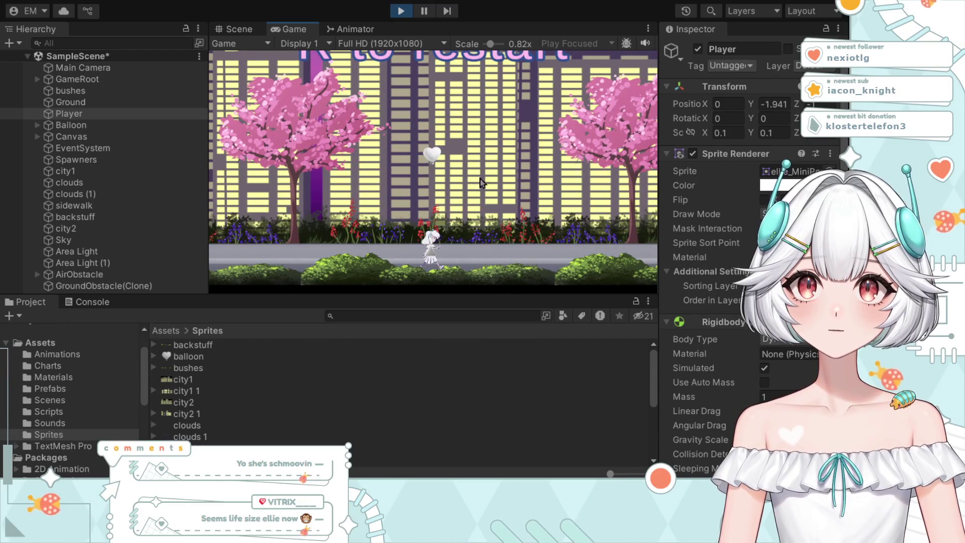
pyautogui.click(406, 10)
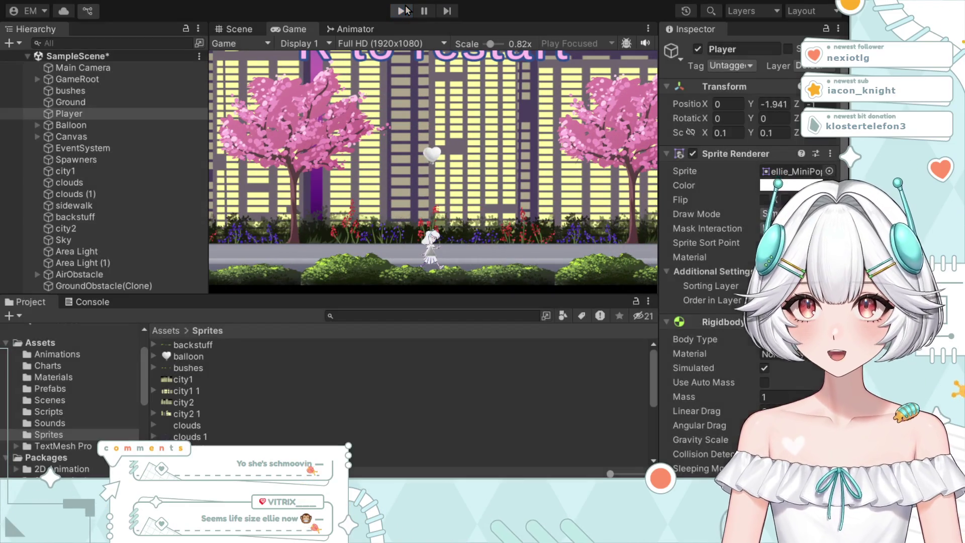
pyautogui.press('r')
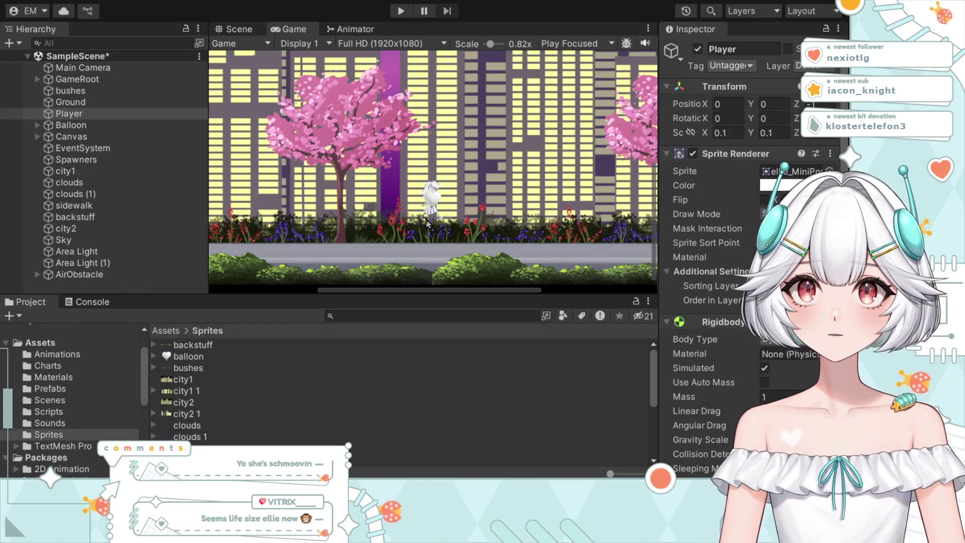
# Step: Review the Ground and Player components in the Inspector, then start Play mode
pyautogui.click(89, 103)
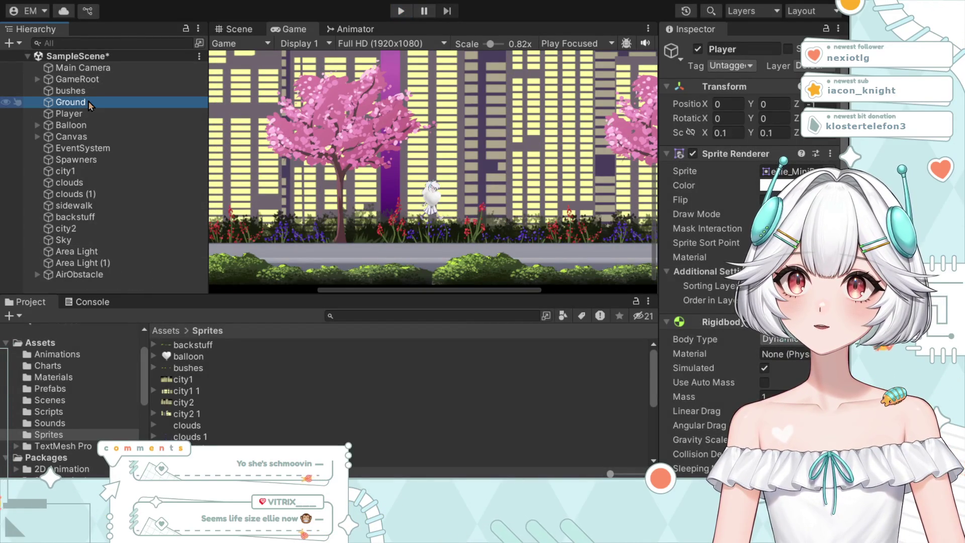
pyautogui.scroll(-3, 390, 228)
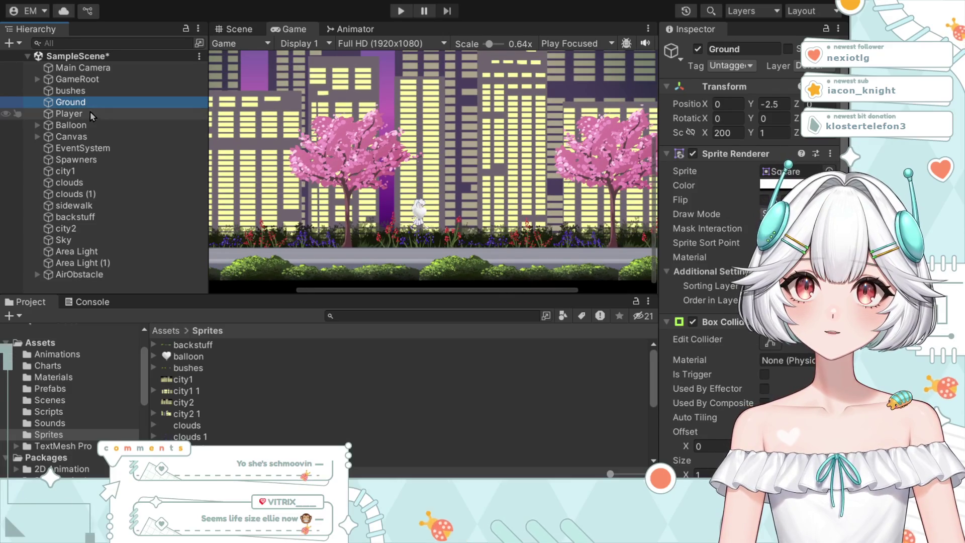
pyautogui.click(89, 114)
pyautogui.scroll(-2, 732, 261)
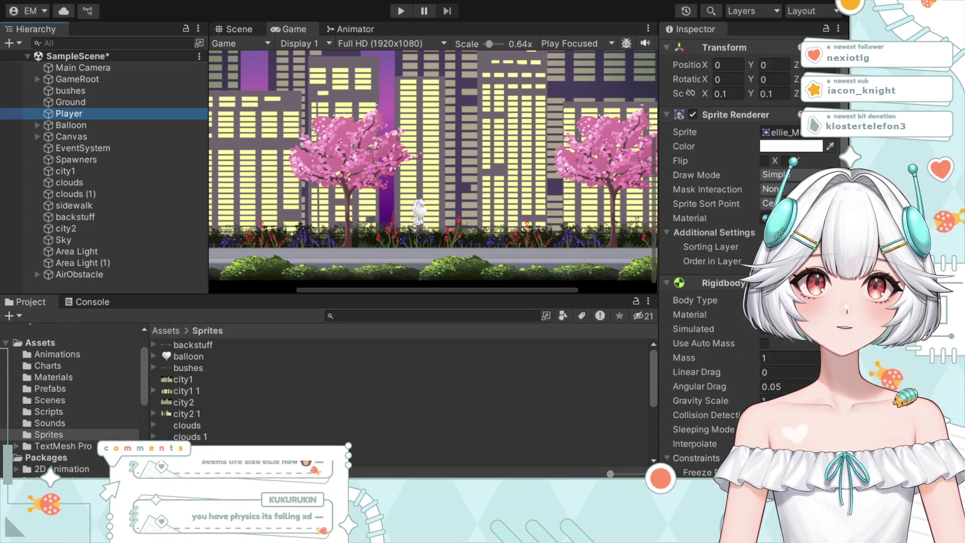
pyautogui.scroll(2, 732, 260)
pyautogui.scroll(-10, 725, 242)
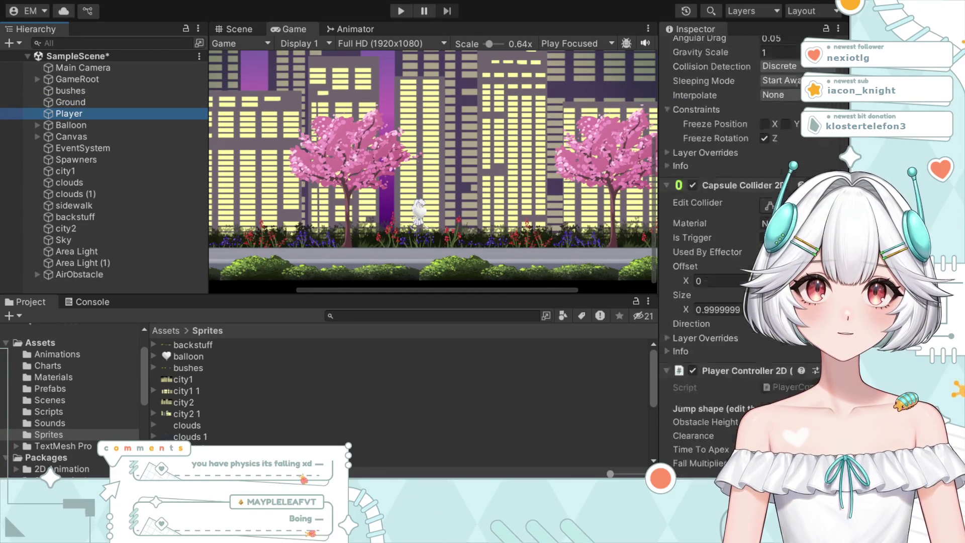
pyautogui.scroll(-3, 690, 275)
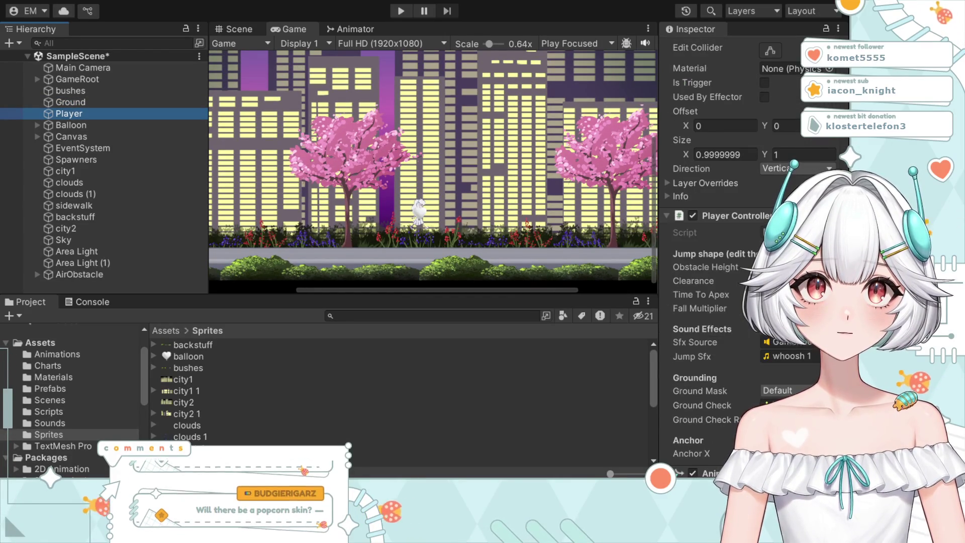
pyautogui.scroll(5, 690, 275)
pyautogui.click(398, 11)
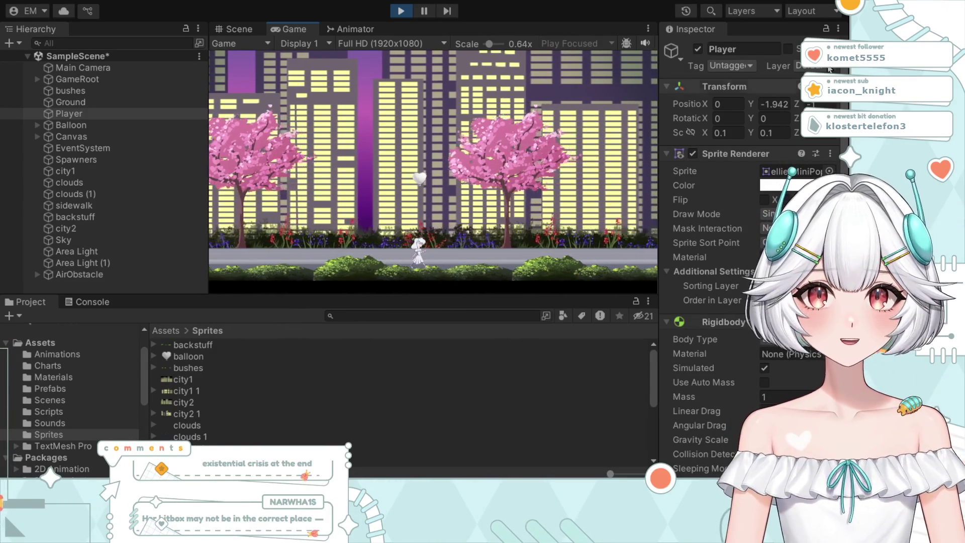
# Step: Stop the game and set the Player's Position Y to 1
pyautogui.hotkey('ctrl', 'p')
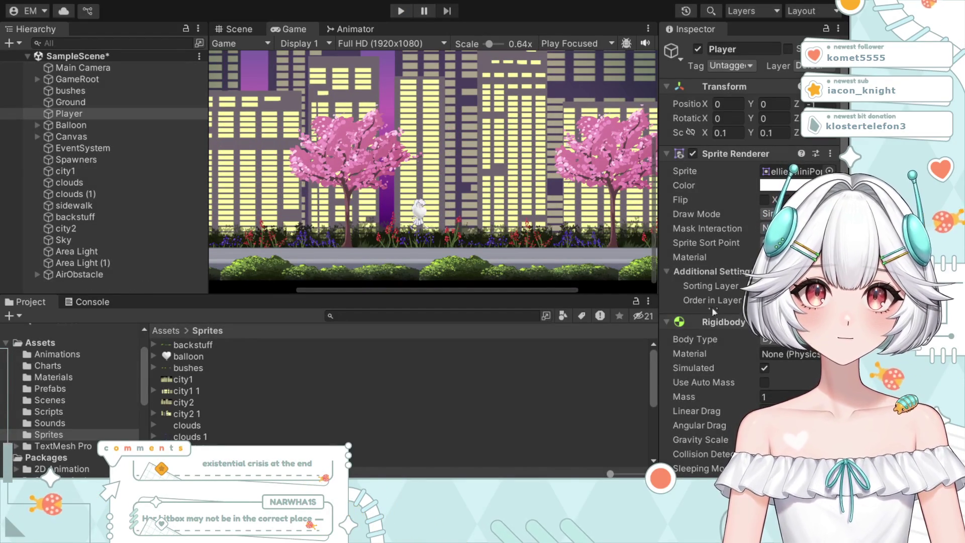
pyautogui.scroll(-4, 712, 311)
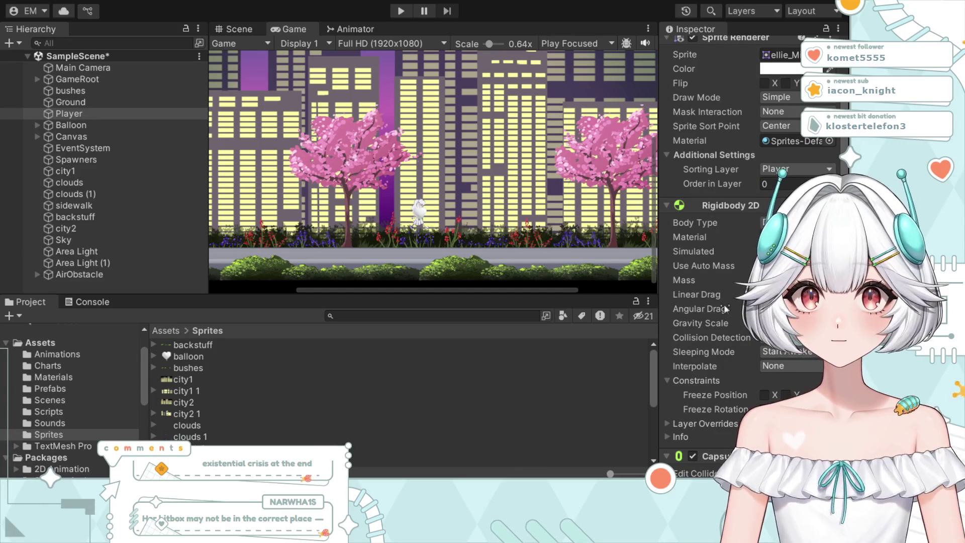
pyautogui.scroll(4, 724, 304)
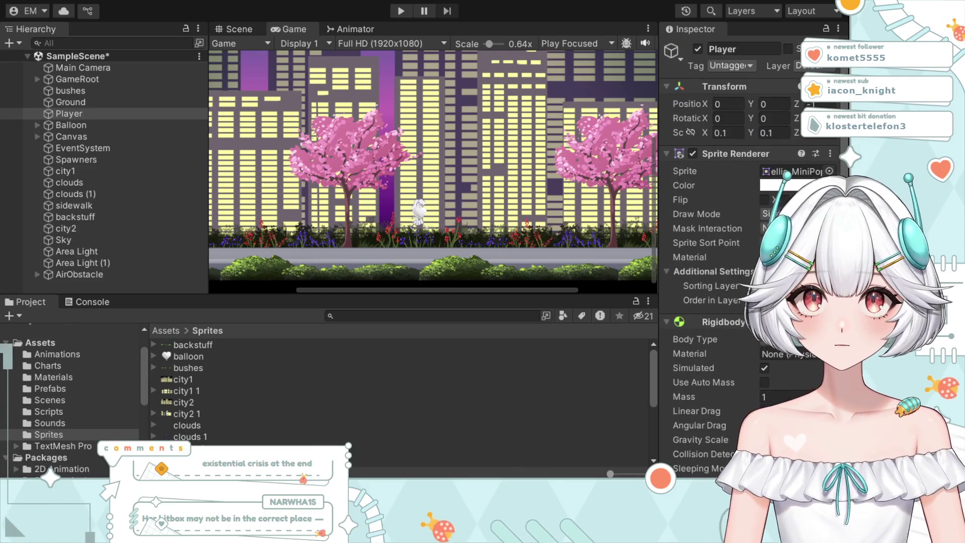
pyautogui.click(771, 107)
pyautogui.write('1')
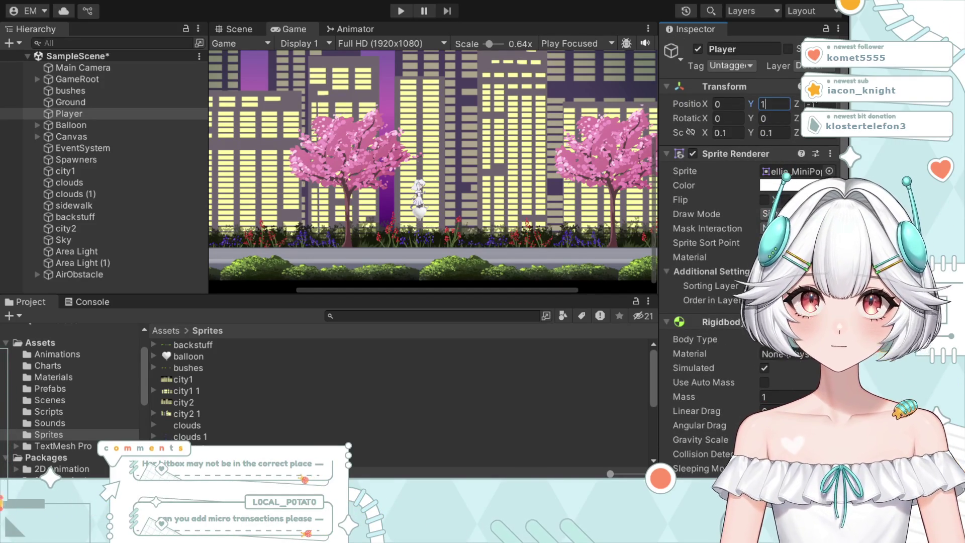
# Step: Play-test the raised start position, then stop the game
pyautogui.click(401, 10)
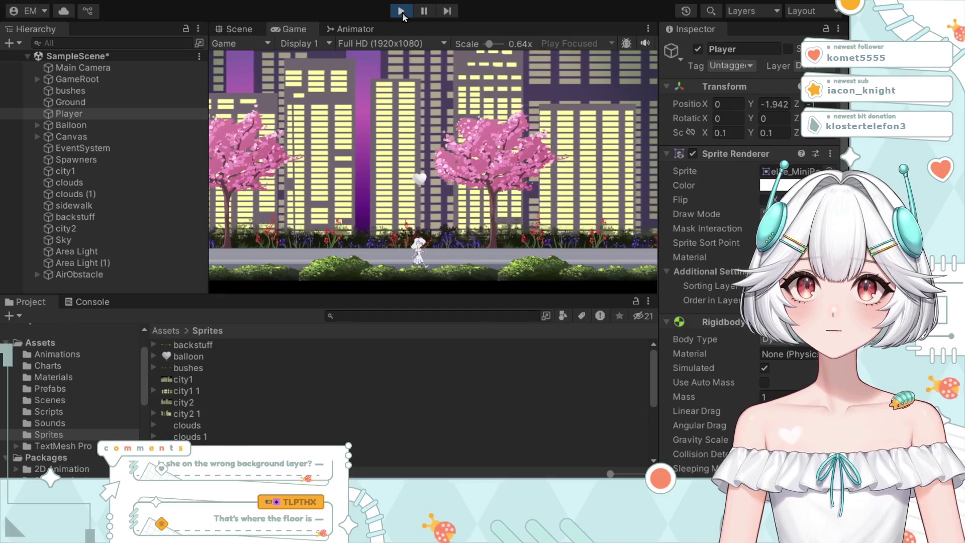
pyautogui.hotkey('ctrl', 'p')
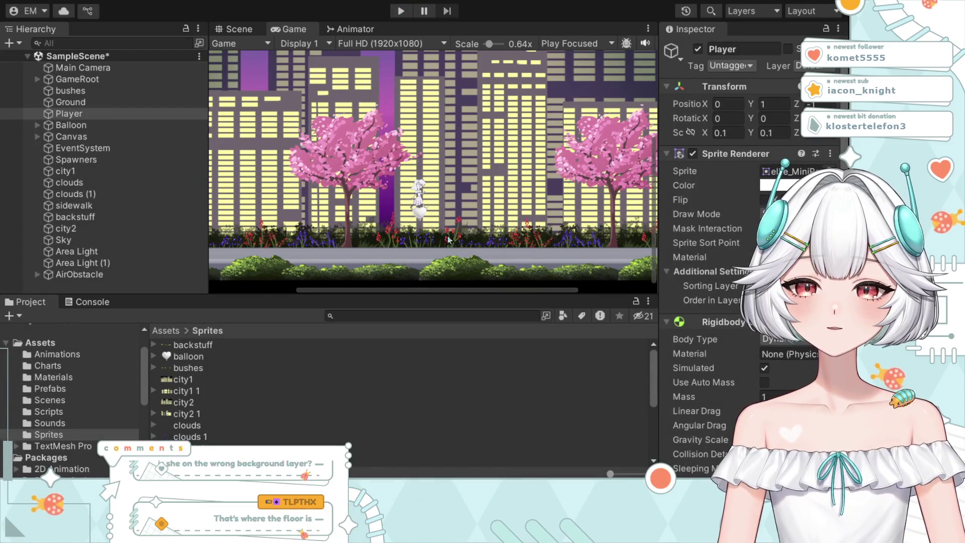
pyautogui.scroll(-5, 447, 241)
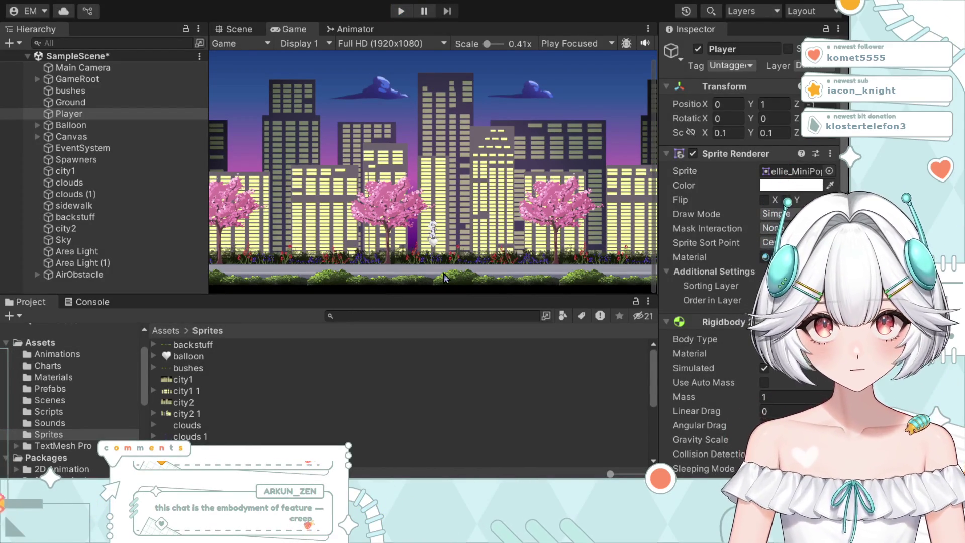
pyautogui.scroll(5, 445, 278)
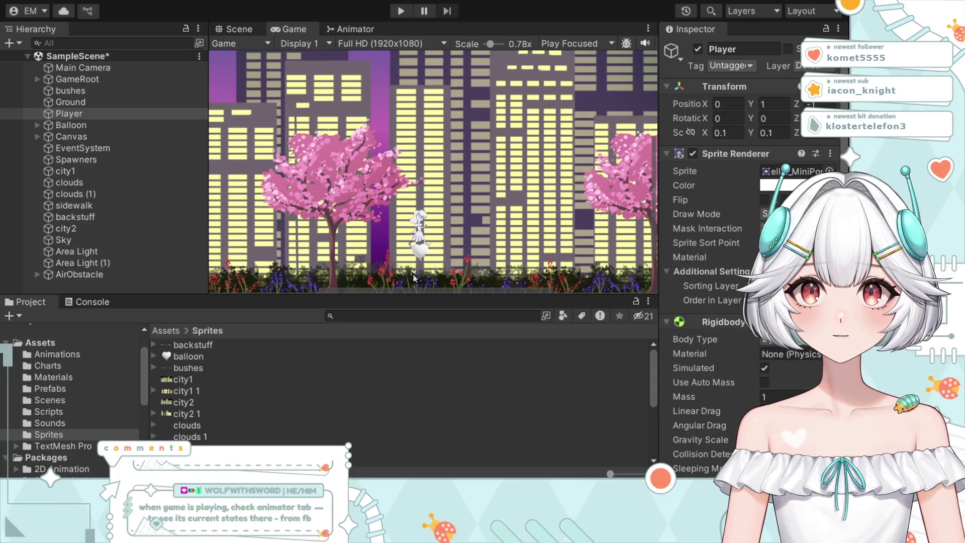
pyautogui.scroll(-5, 271, 372)
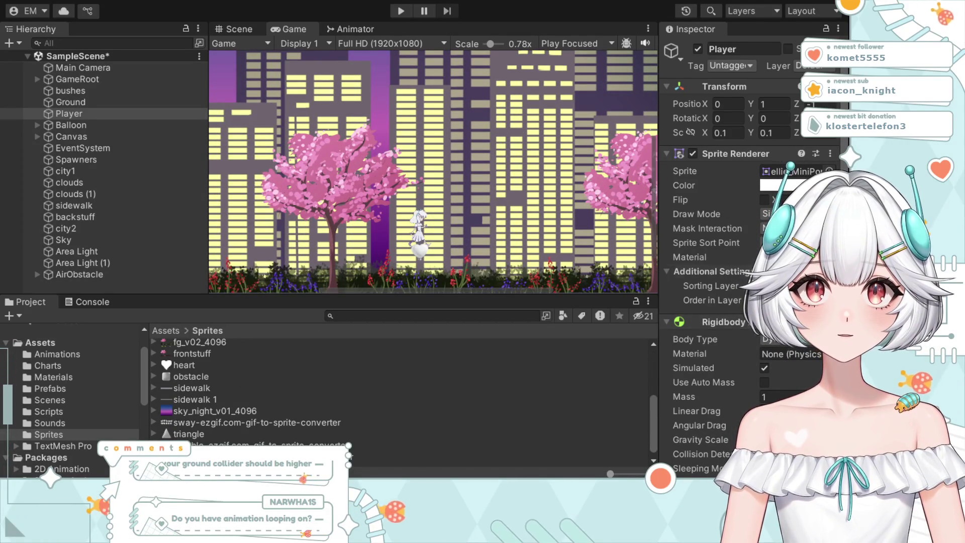
pyautogui.scroll(-4, 729, 319)
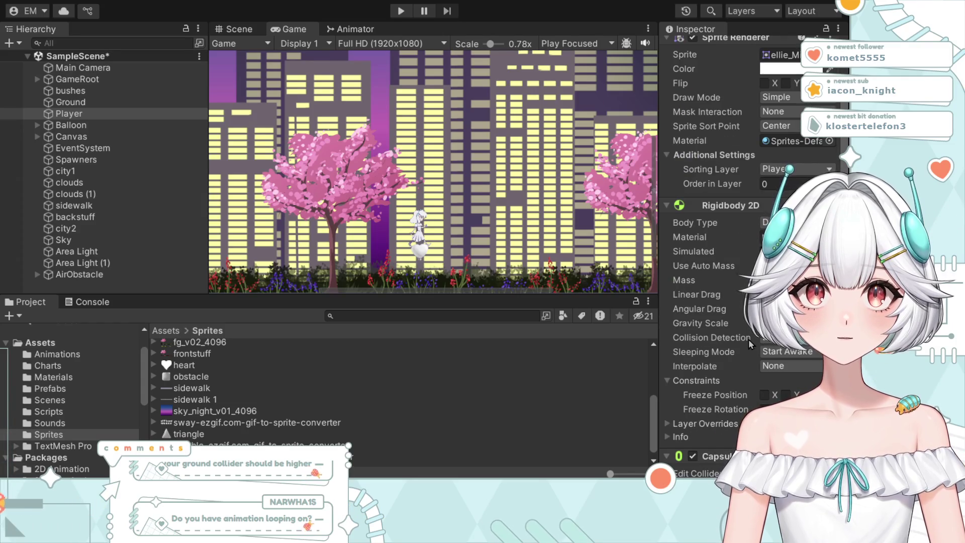
pyautogui.scroll(-15, 750, 344)
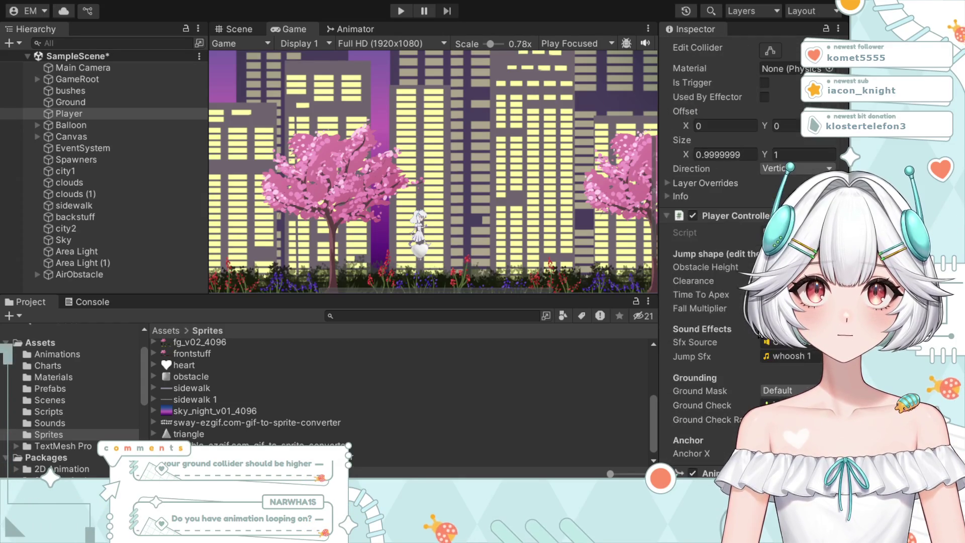
pyautogui.scroll(-8, 759, 334)
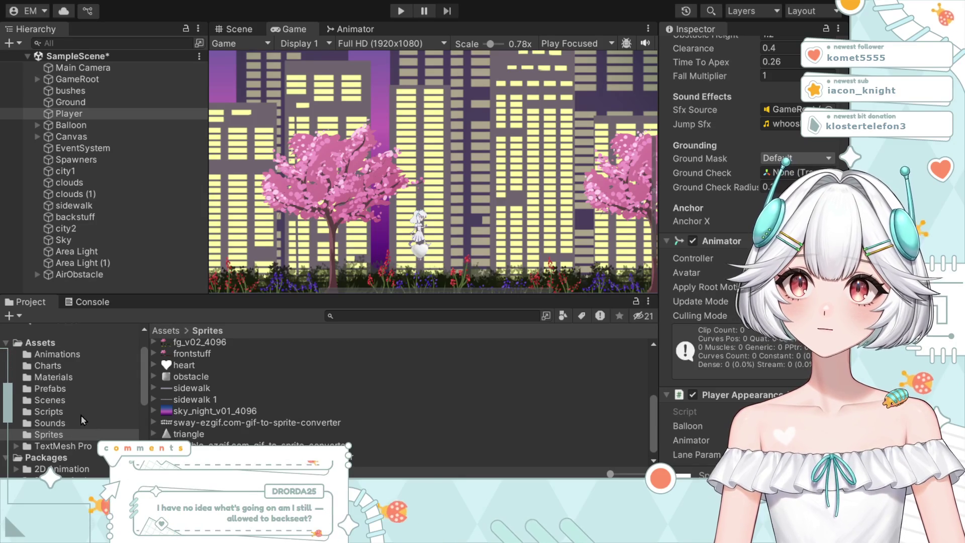
# Step: Open the Animations folder and view the ellie, 2, high and low clips in the Inspector
pyautogui.click(56, 354)
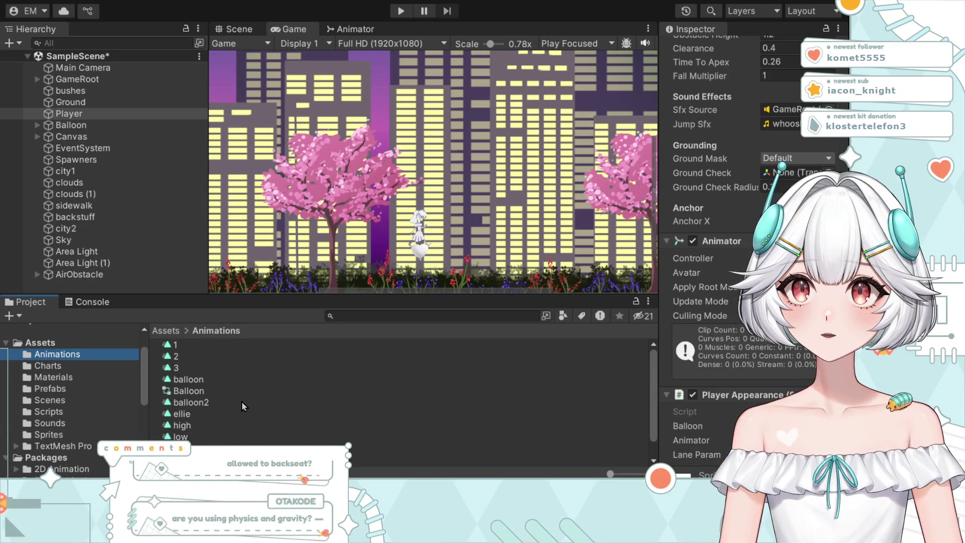
pyautogui.click(236, 413)
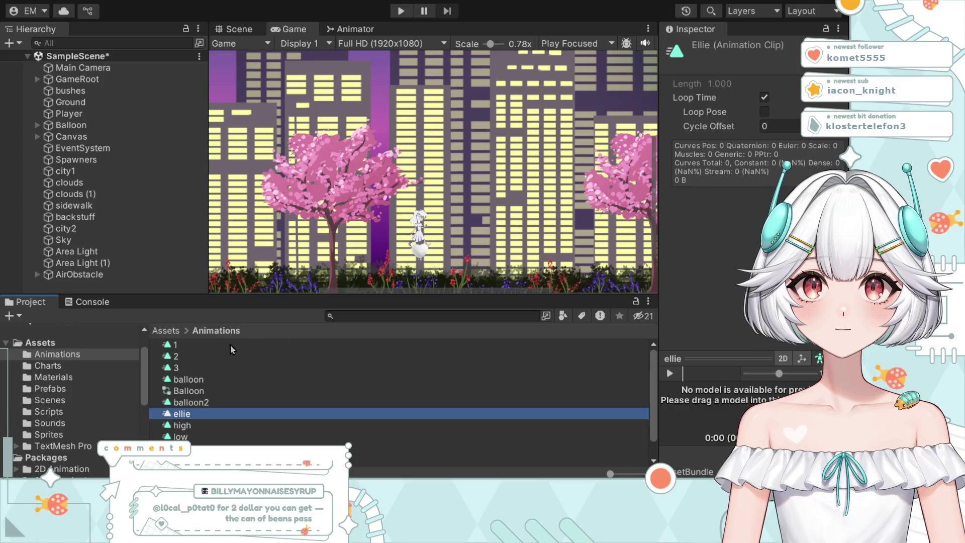
pyautogui.click(192, 356)
pyautogui.click(199, 418)
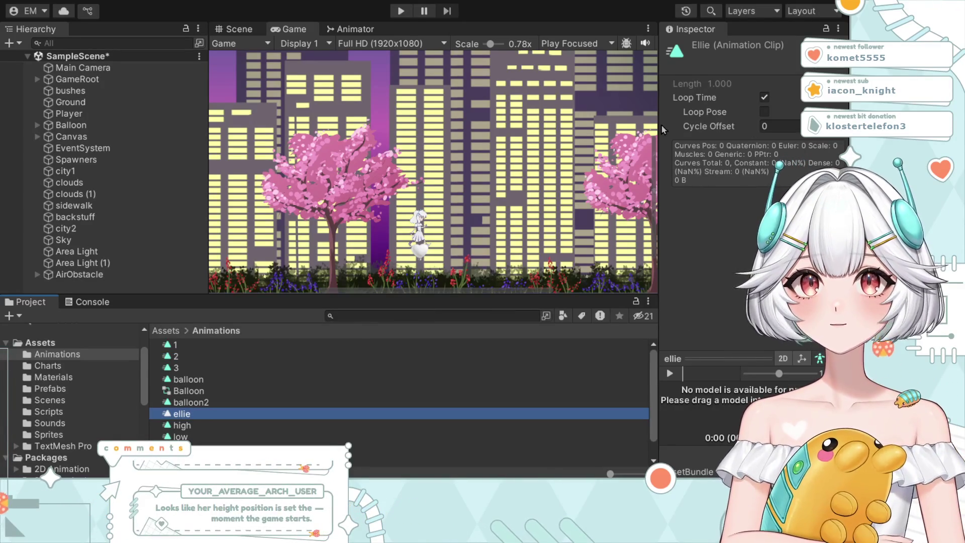
pyautogui.click(197, 428)
pyautogui.click(200, 437)
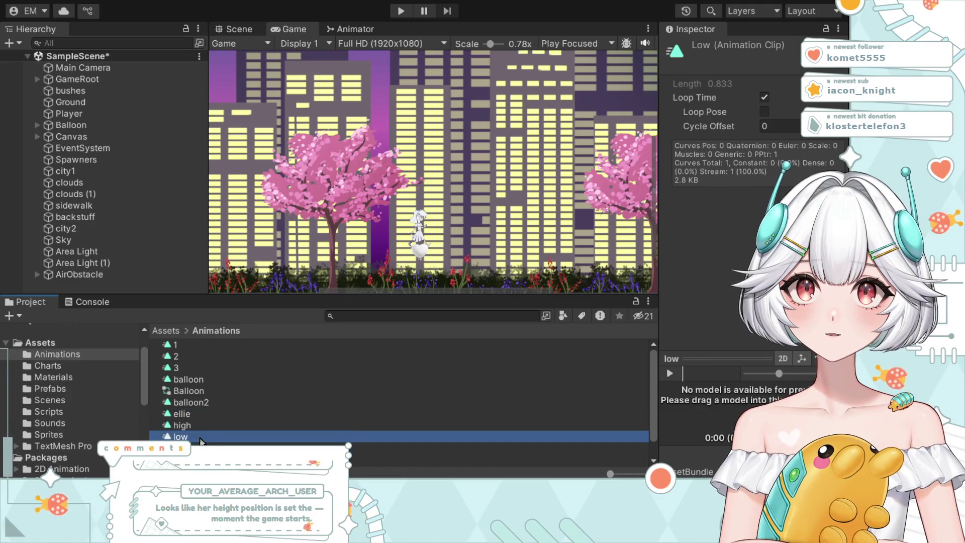
pyautogui.scroll(-1, 201, 433)
# Step: Open the Player animator controller and select the Any State to ellie transition
pyautogui.doubleClick(223, 439)
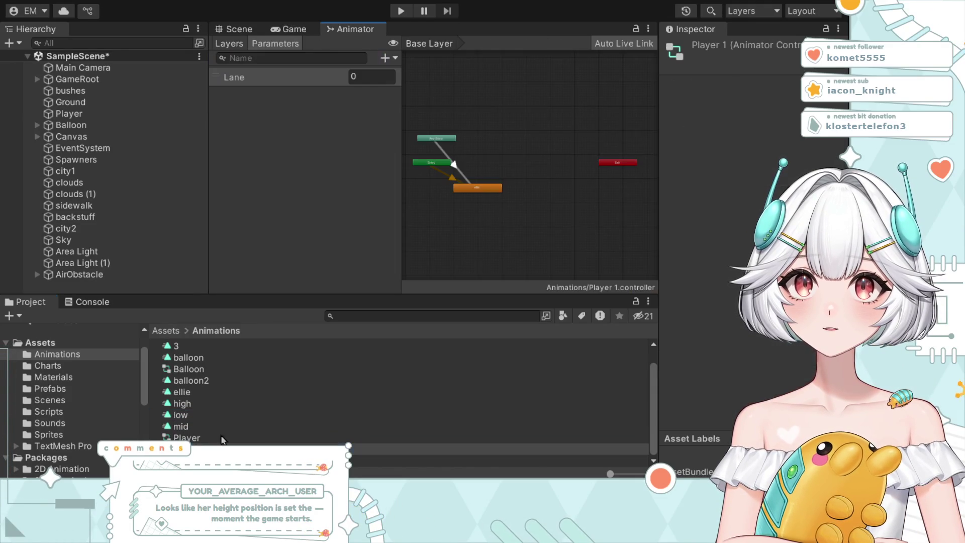
pyautogui.scroll(3, 497, 201)
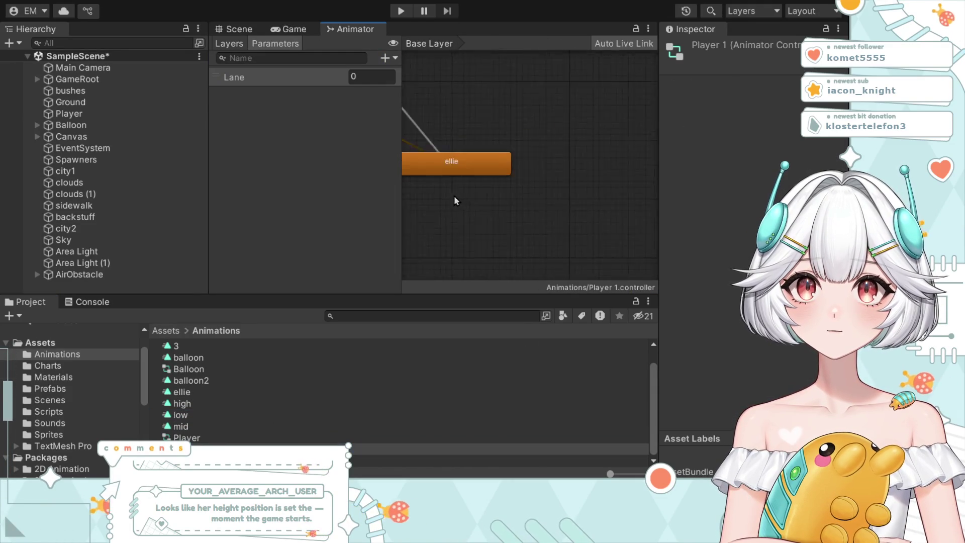
pyautogui.scroll(-5, 457, 197)
pyautogui.moveTo(457, 197); pyautogui.dragTo(505, 222)
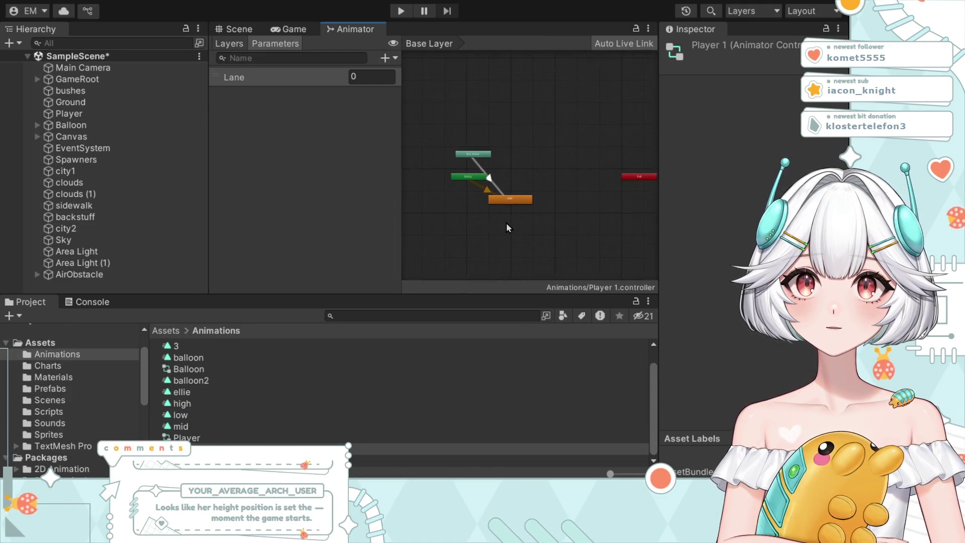
pyautogui.click(503, 195)
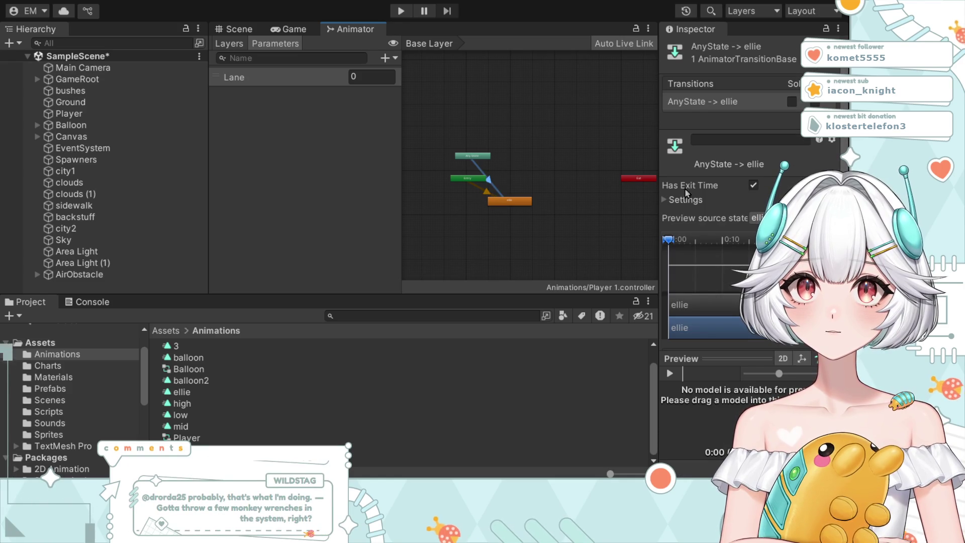
# Step: Turn off Has Exit Time on the Any State to ellie transition and expand its Settings
pyautogui.scroll(-2, 714, 186)
pyautogui.click(754, 146)
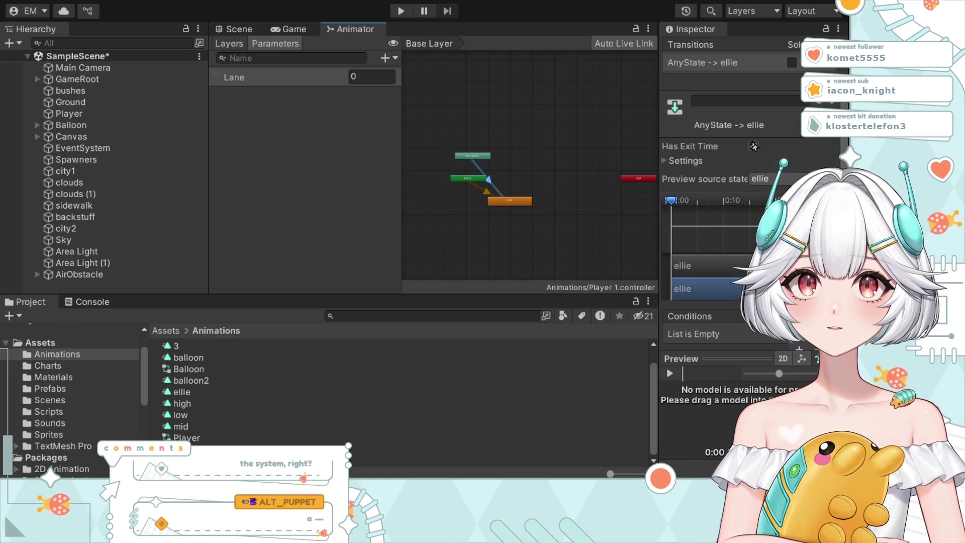
pyautogui.click(663, 159)
pyautogui.scroll(-4, 703, 161)
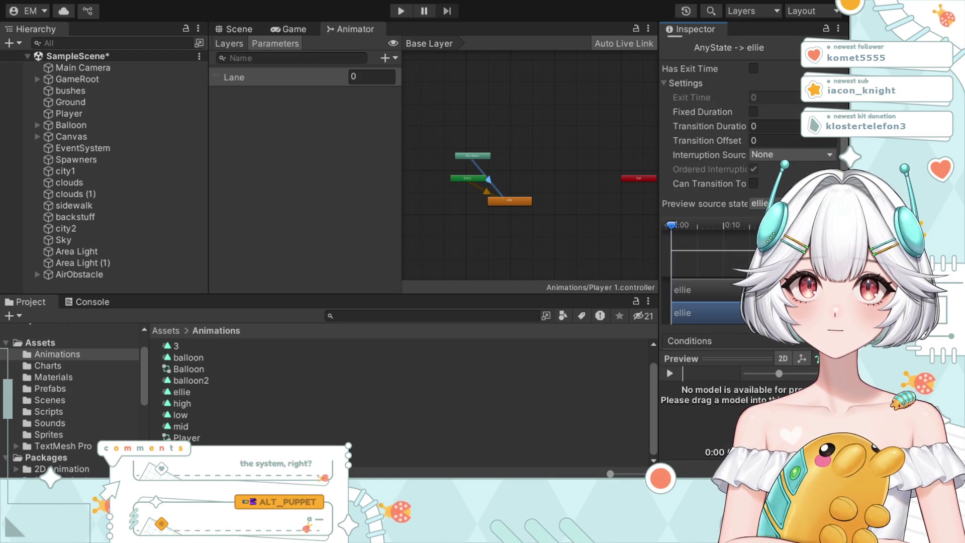
pyautogui.scroll(5, 793, 182)
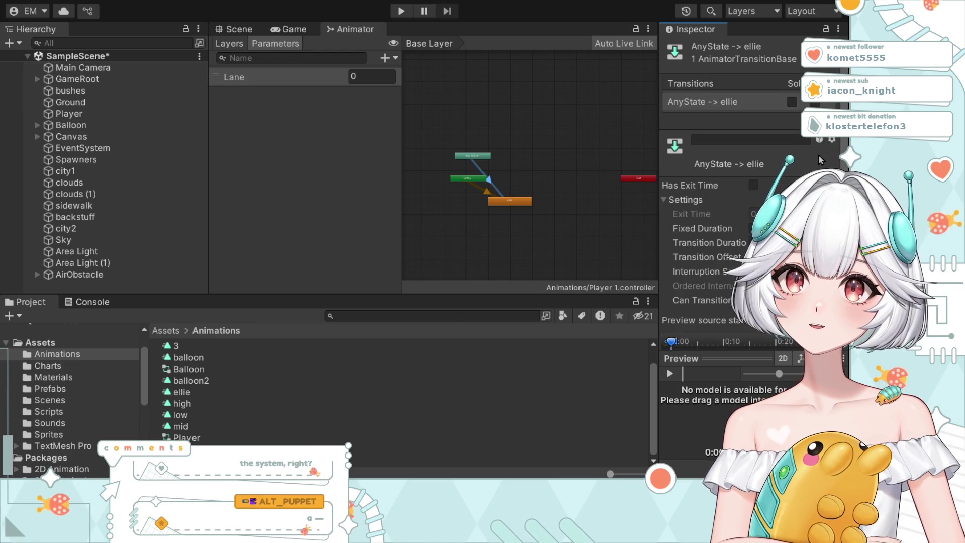
pyautogui.click(727, 138)
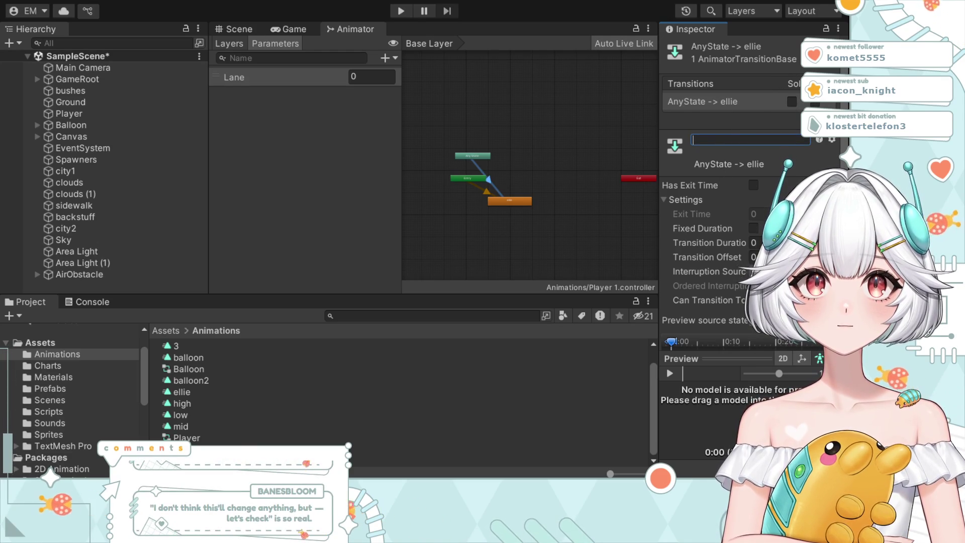
pyautogui.scroll(3, 505, 203)
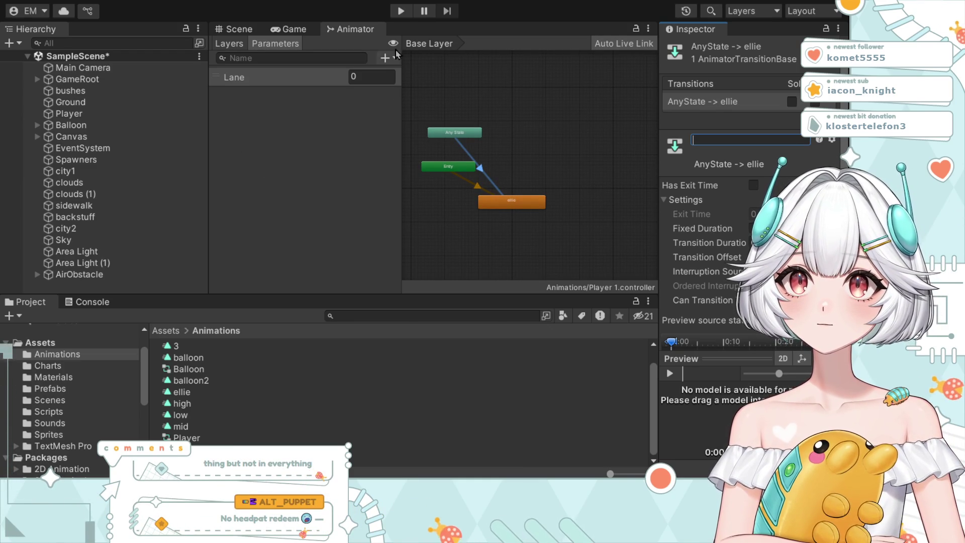
# Step: Read the NullReferenceException in the Console, play-test the city runner, and return to Project
pyautogui.hotkey('ctrl', 'shift', 'c')
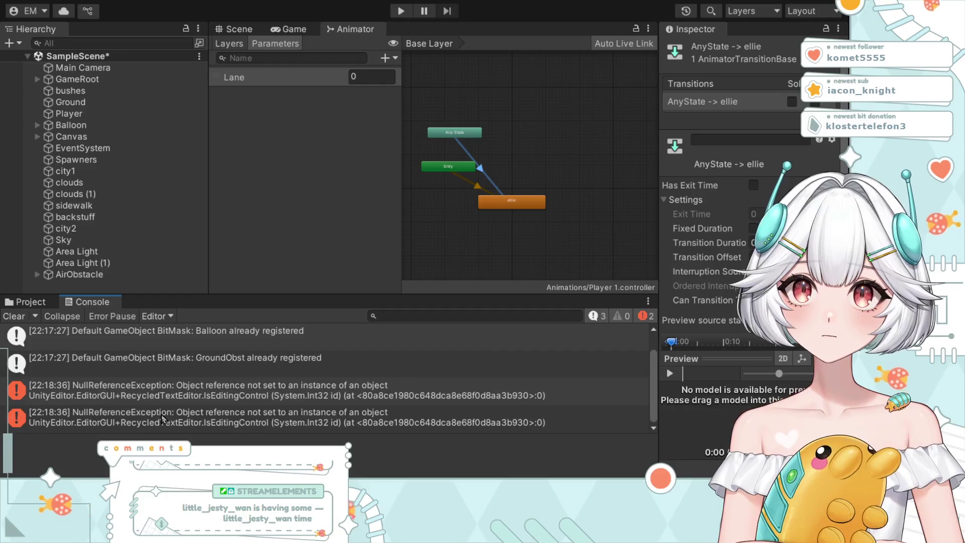
pyautogui.click(190, 389)
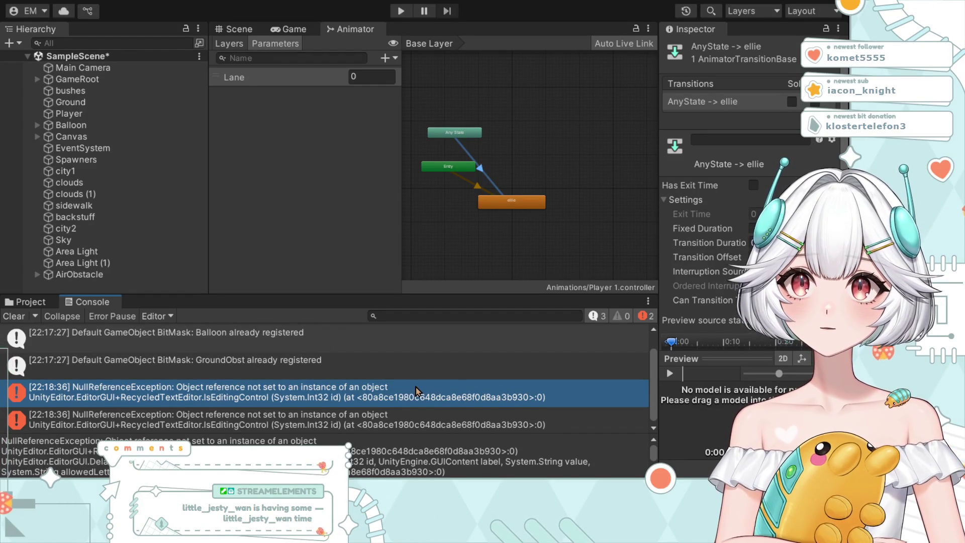
pyautogui.click(400, 12)
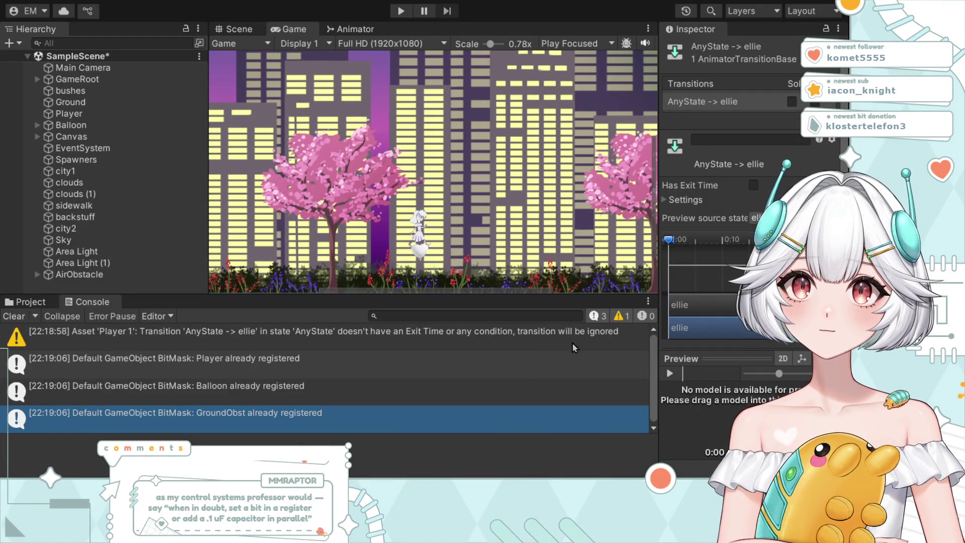
pyautogui.click(26, 304)
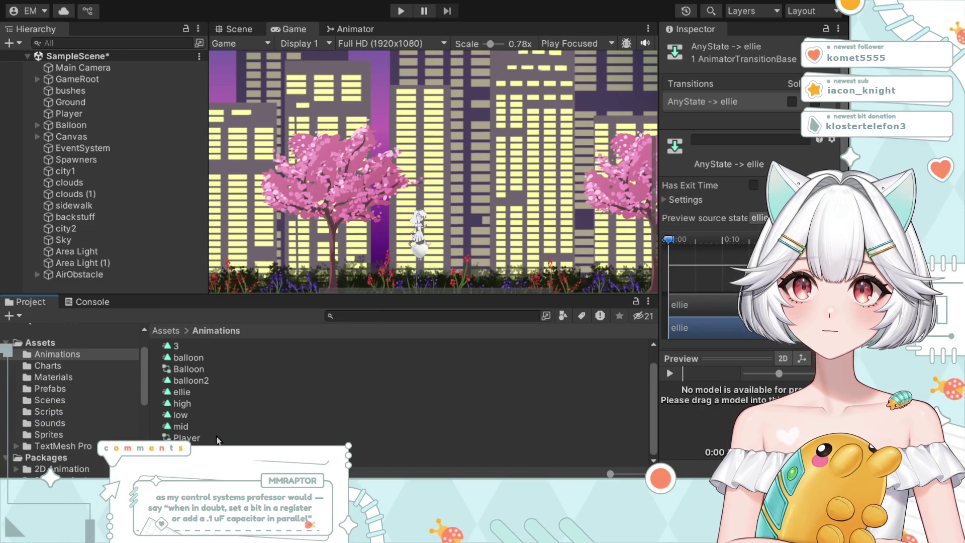
# Step: Compare the ellie and 3 clips, ending on ellie showing Length 1.000 with Loop Time
pyautogui.scroll(2, 218, 432)
pyautogui.scroll(-2, 196, 422)
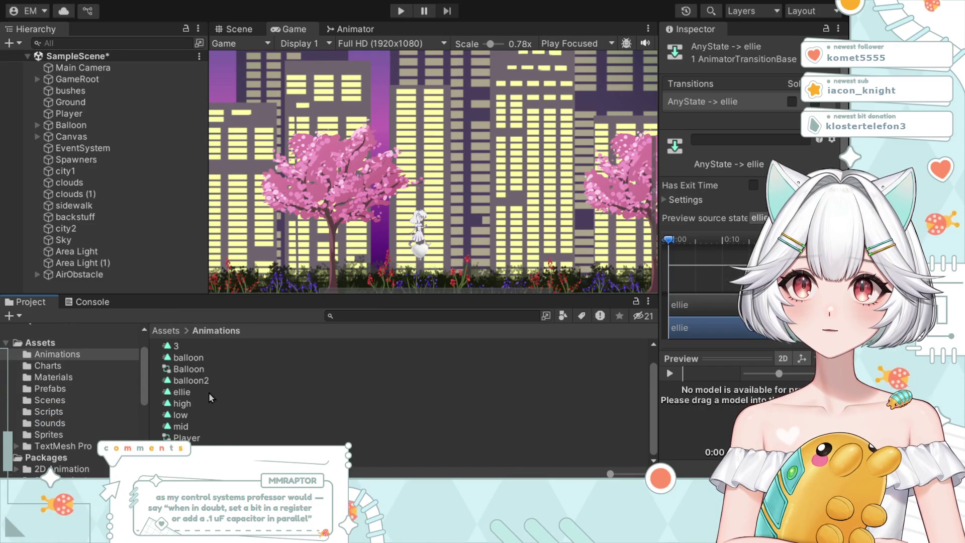
pyautogui.click(195, 391)
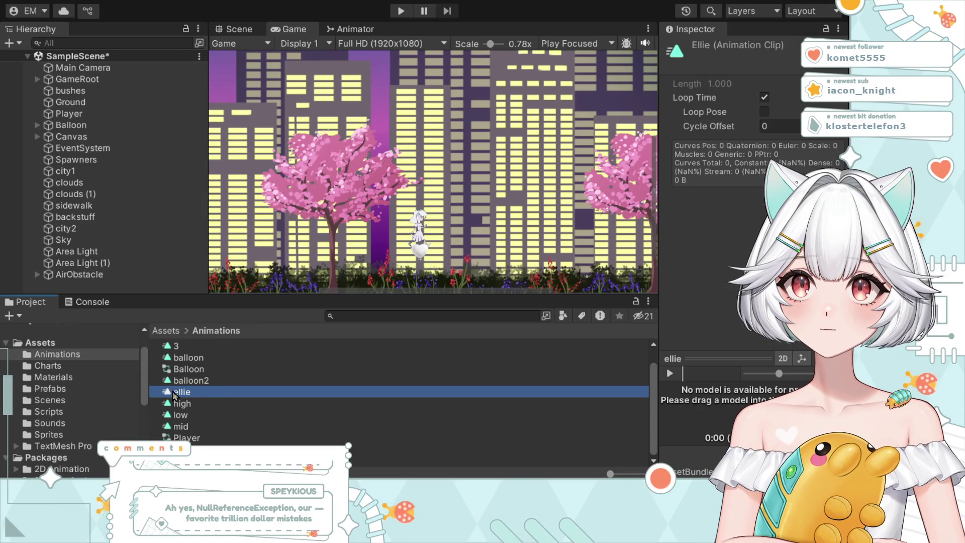
pyautogui.click(180, 393)
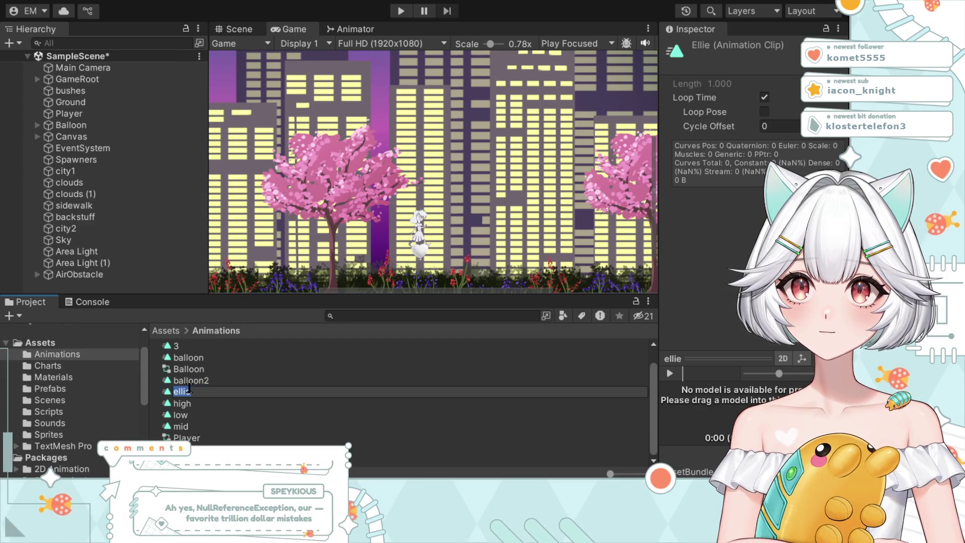
pyautogui.press('Return')
pyautogui.scroll(1, 245, 396)
pyautogui.click(245, 396)
pyautogui.click(243, 402)
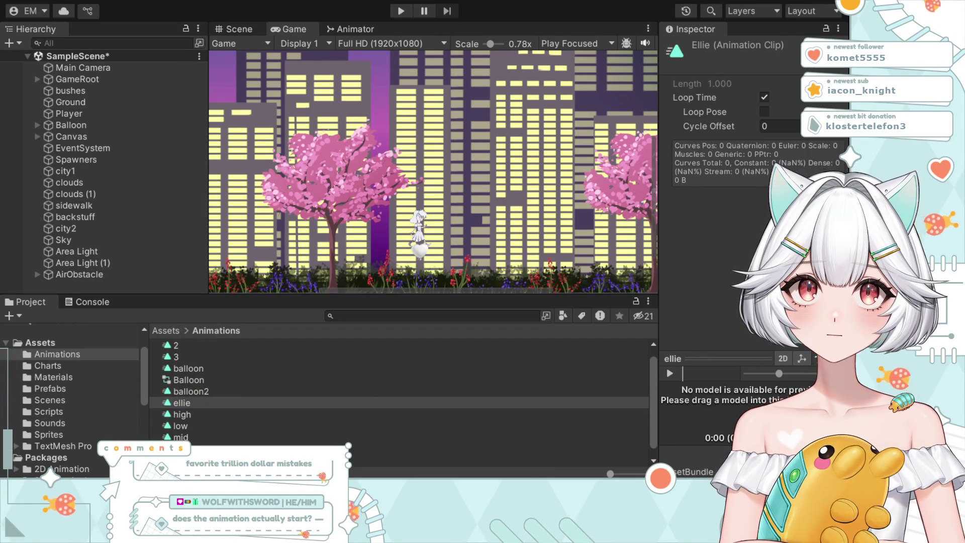
pyautogui.click(277, 355)
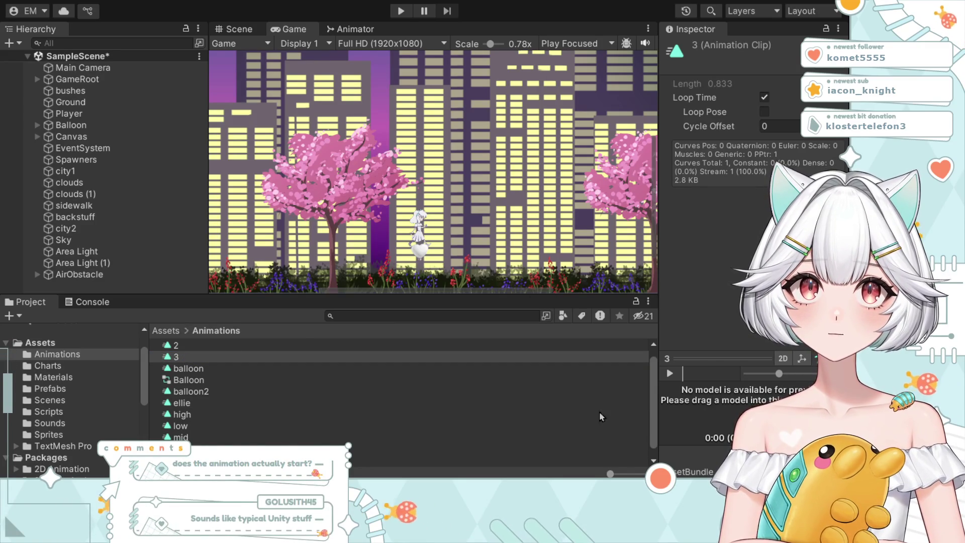
pyautogui.click(186, 403)
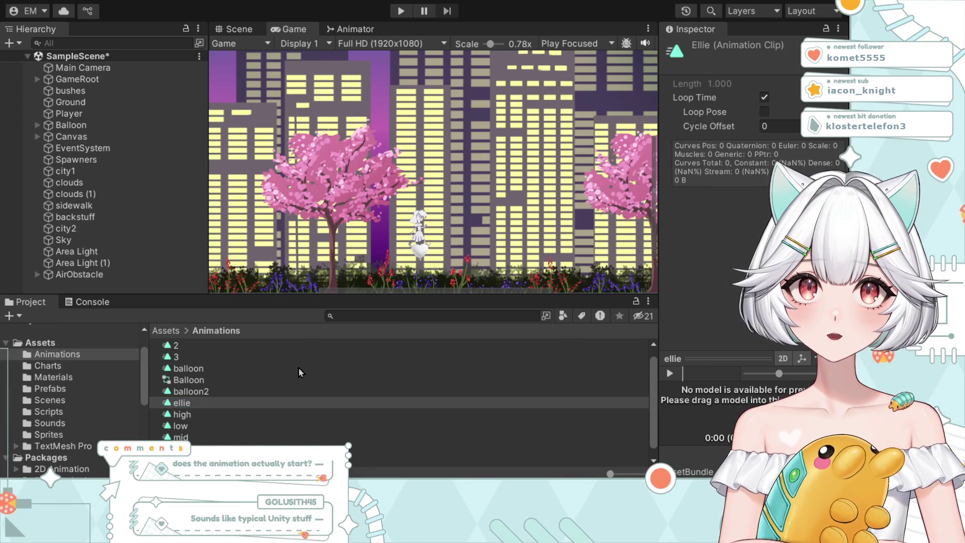
# Step: Open the Sprites folder and expand the ellie_MiniPopcorn_v03 sheet into its frames
pyautogui.click(49, 435)
pyautogui.scroll(-5, 227, 436)
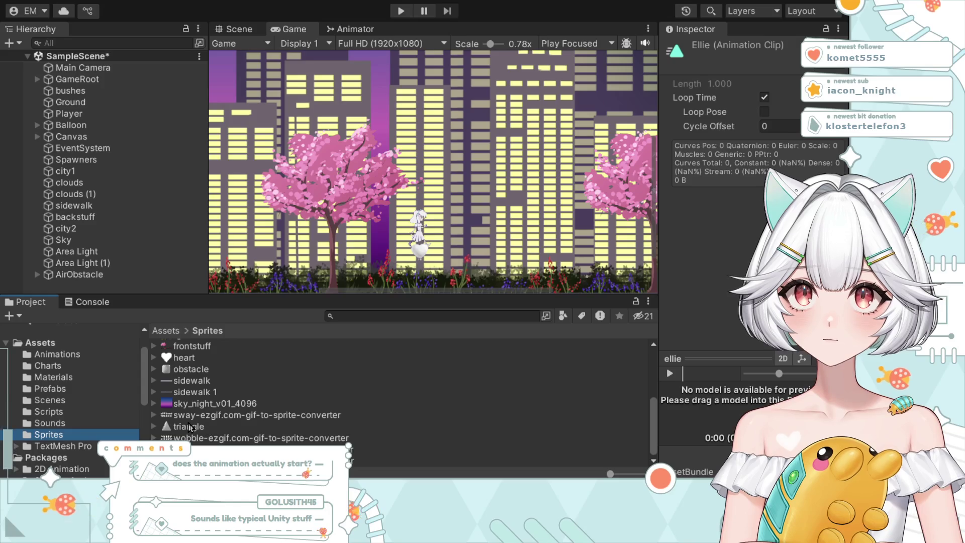
pyautogui.scroll(5, 247, 403)
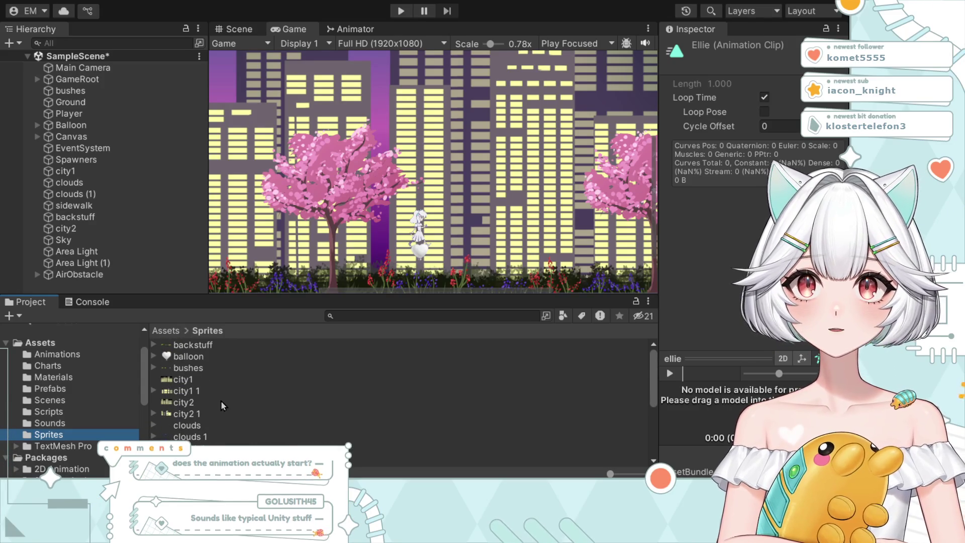
pyautogui.scroll(-3, 184, 399)
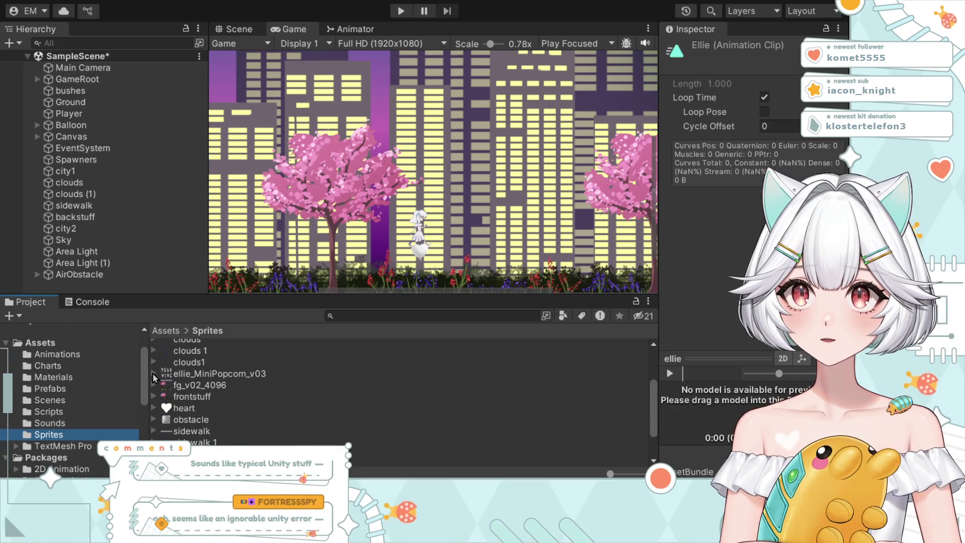
pyautogui.click(154, 373)
# Step: Select the eight frames _0 through _7, then the ellie_MiniPopcorn_v03 sprite sheet itself
pyautogui.scroll(-2, 244, 404)
pyautogui.scroll(2, 244, 404)
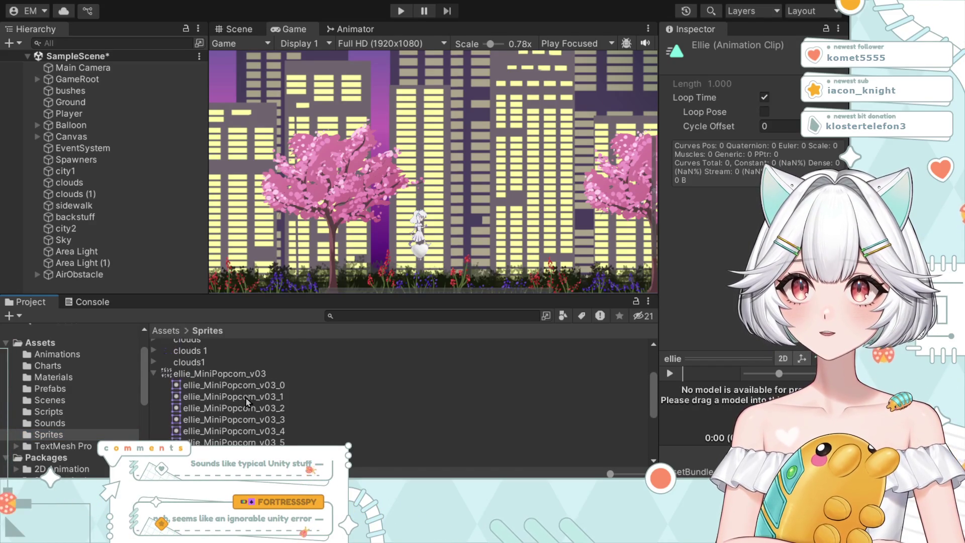
pyautogui.click(231, 384)
pyautogui.scroll(-3, 272, 428)
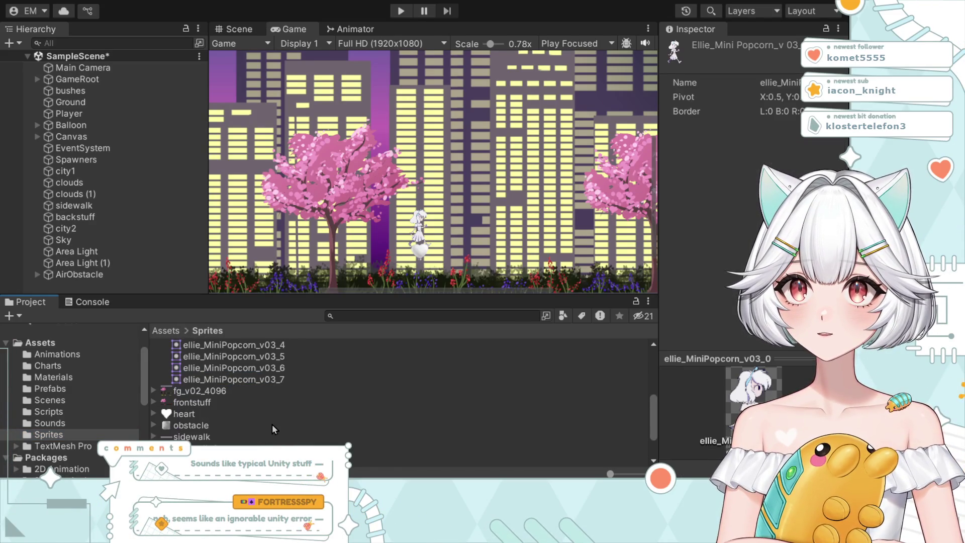
pyautogui.keyDown('shift'); pyautogui.click(245, 381); pyautogui.keyUp('shift')
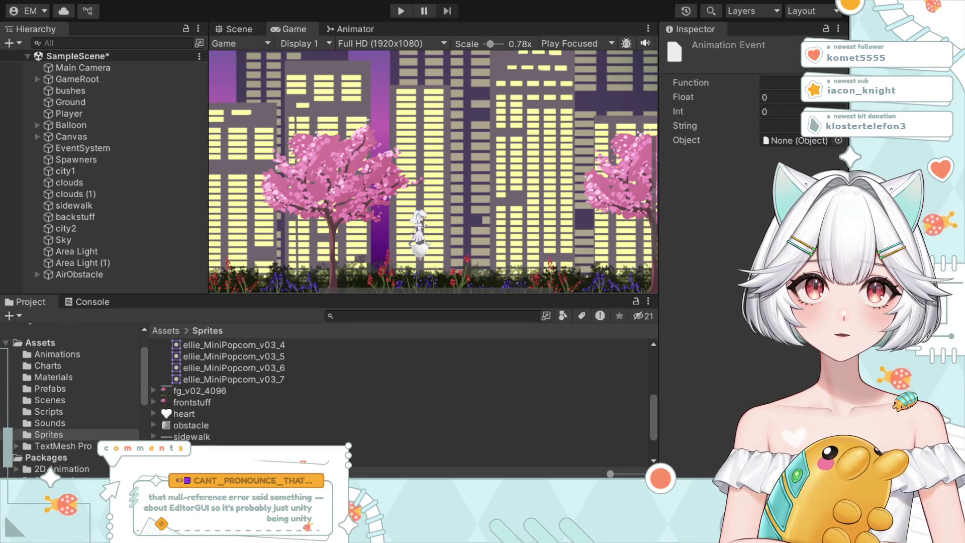
pyautogui.scroll(3, 636, 361)
pyautogui.scroll(-1, 636, 361)
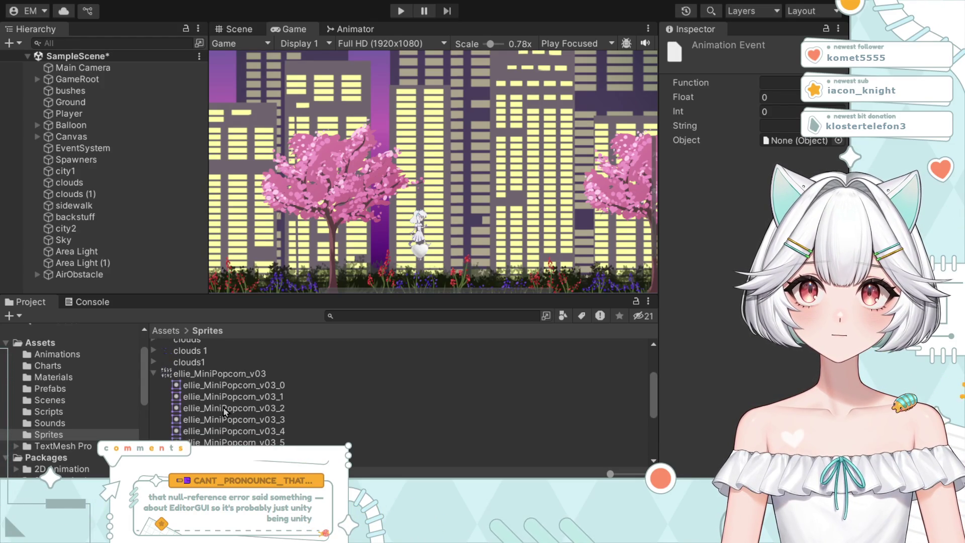
pyautogui.click(636, 374)
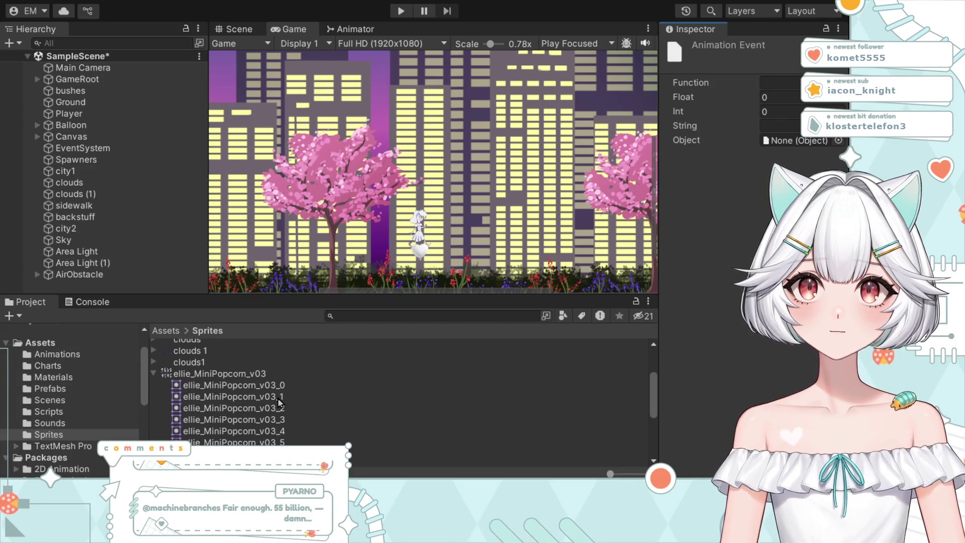
# Step: Inspect the ellie_MiniPopcorn_v03_0 and v03_1 sprite frames
pyautogui.click(229, 386)
pyautogui.press('Up')
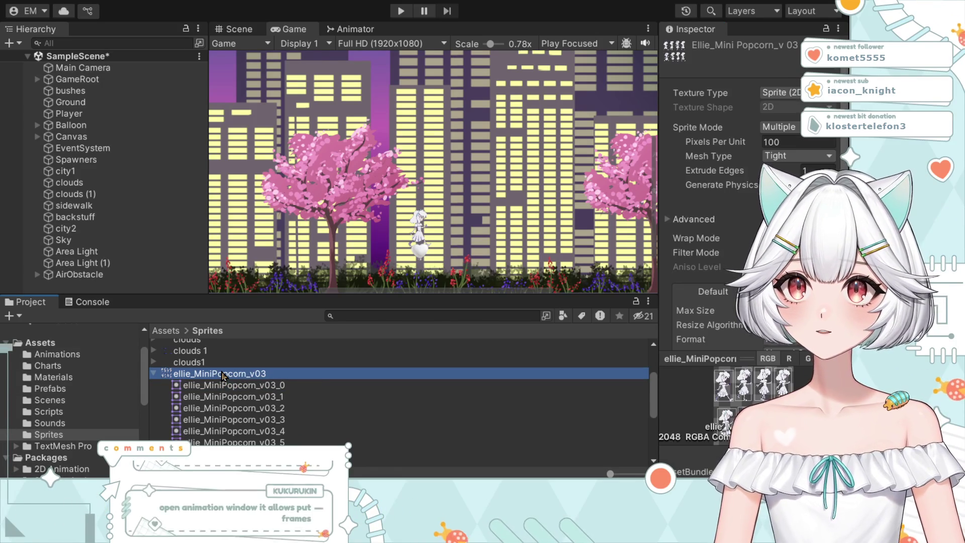
pyautogui.click(417, 396)
pyautogui.click(226, 385)
pyautogui.scroll(-2, 225, 412)
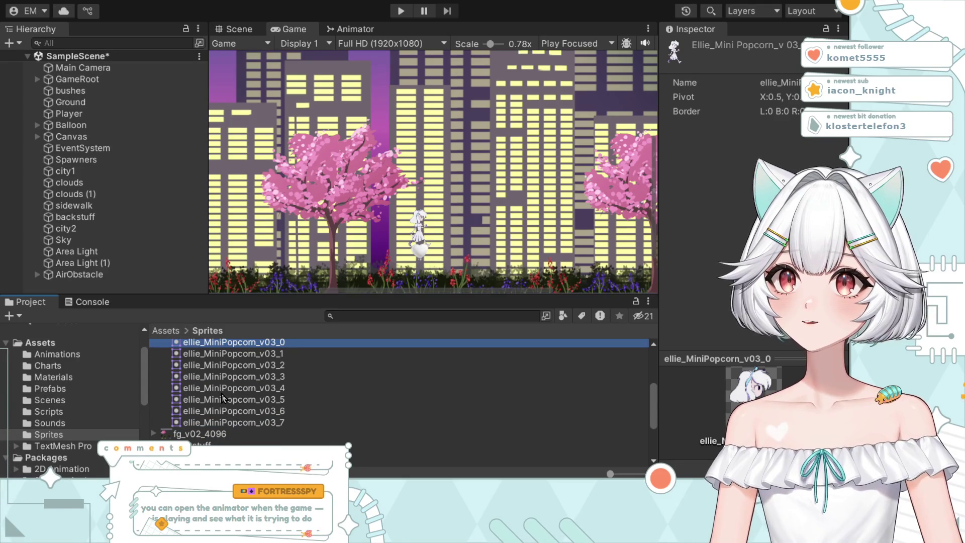
# Step: Select all eight frames v03_0–v03_7, inspect v03_5, then show the Animations folder
pyautogui.keyDown('shift'); pyautogui.click(236, 422); pyautogui.keyUp('shift')
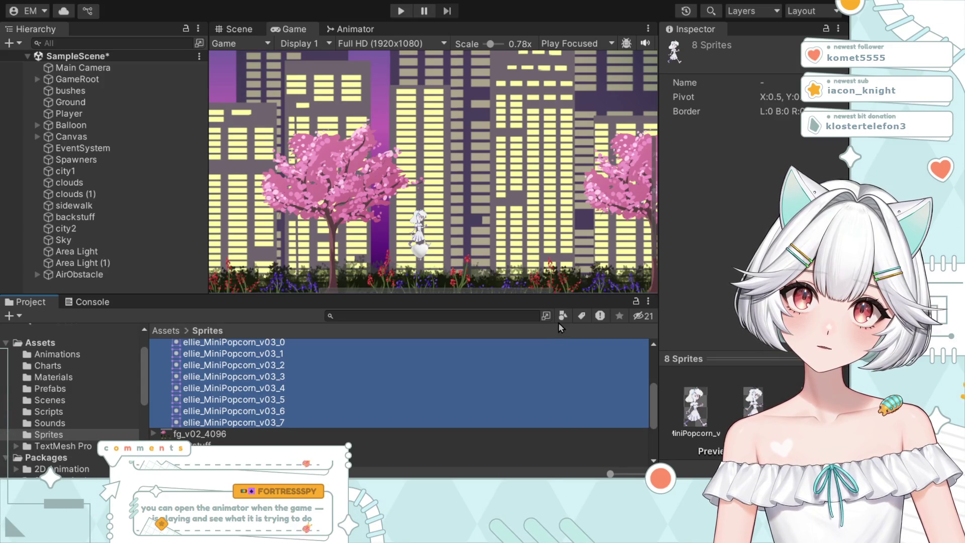
pyautogui.click(194, 402)
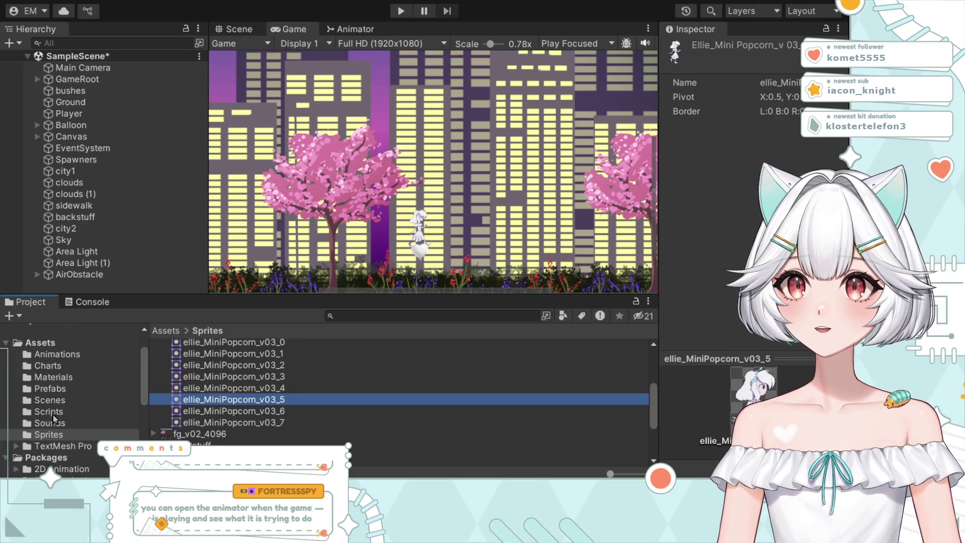
pyautogui.click(53, 357)
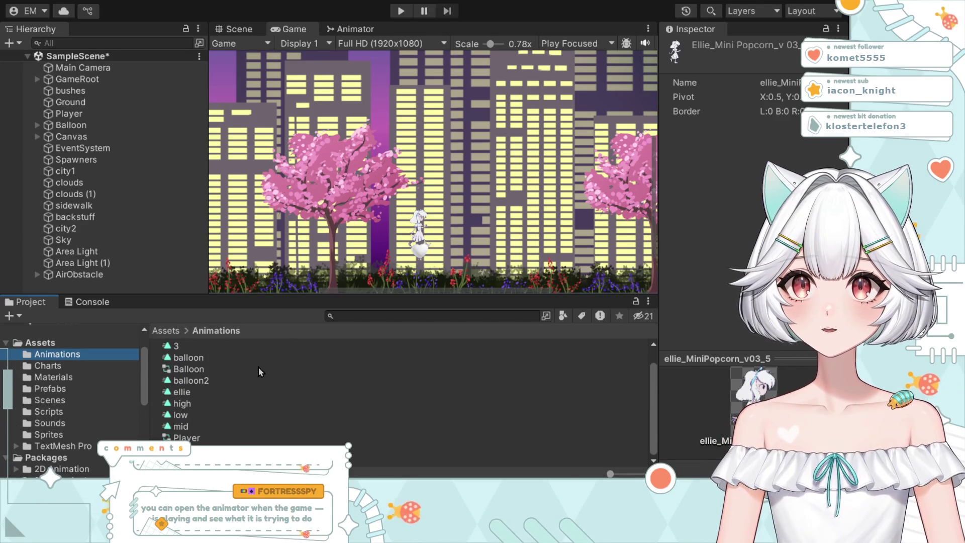
# Step: Inspect the ellie animation clip, undoing the last change
pyautogui.click(188, 393)
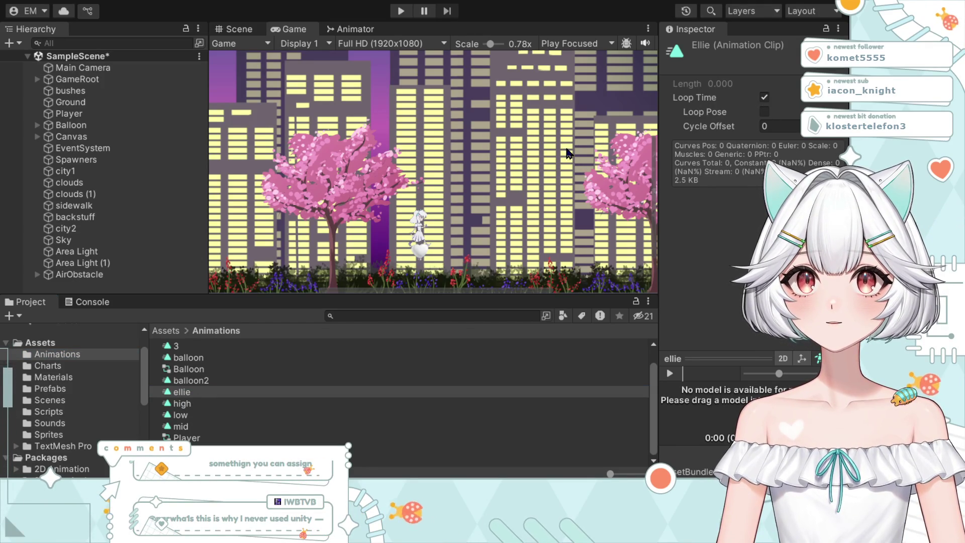
pyautogui.hotkey('ctrl', 'z')
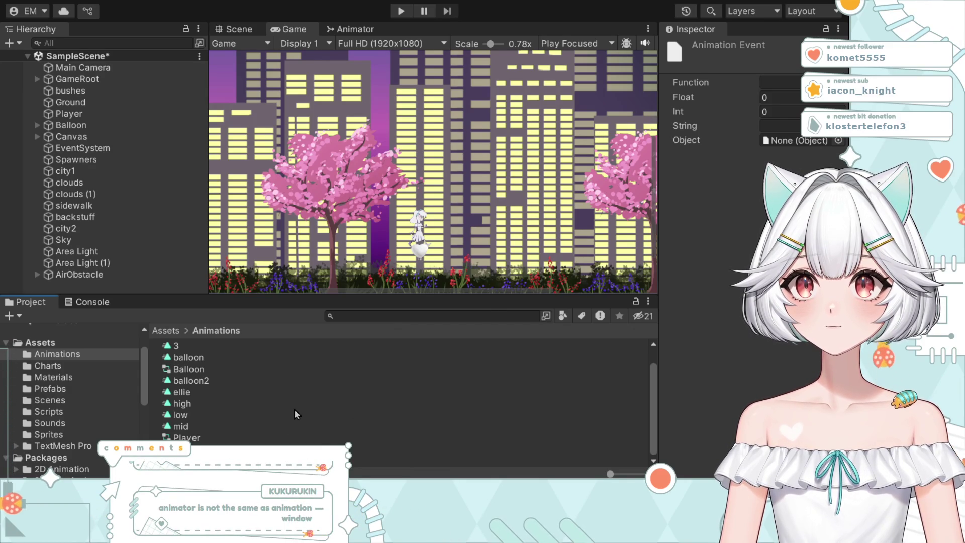
pyautogui.scroll(1, 210, 442)
pyautogui.click(182, 414)
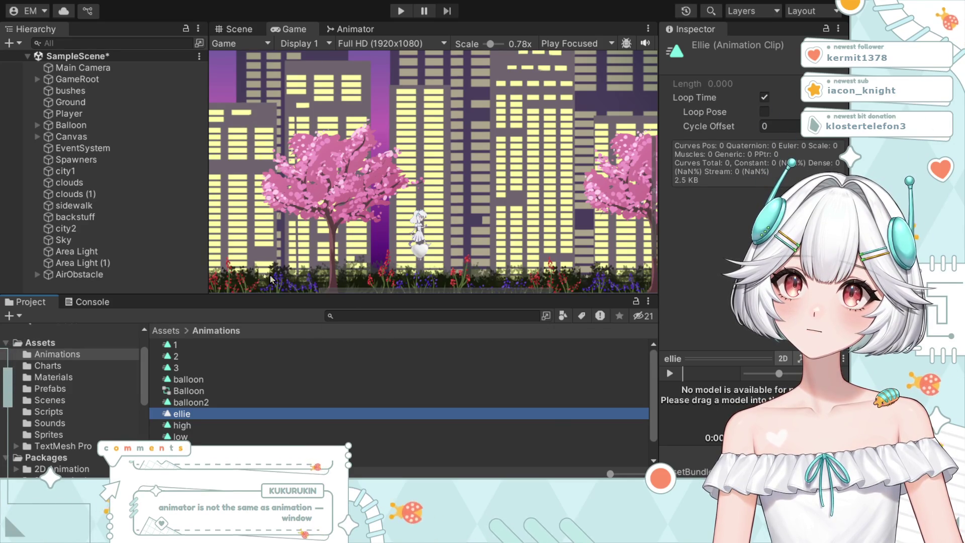
# Step: Compare the balloon2 and high clips, then preview the ellie clip with play and pause
pyautogui.click(464, 402)
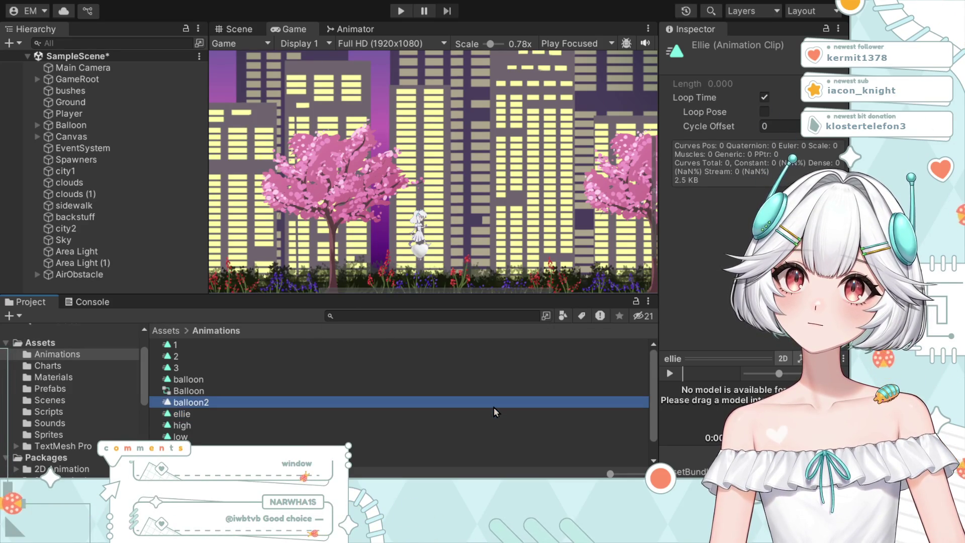
pyautogui.click(239, 422)
pyautogui.click(240, 415)
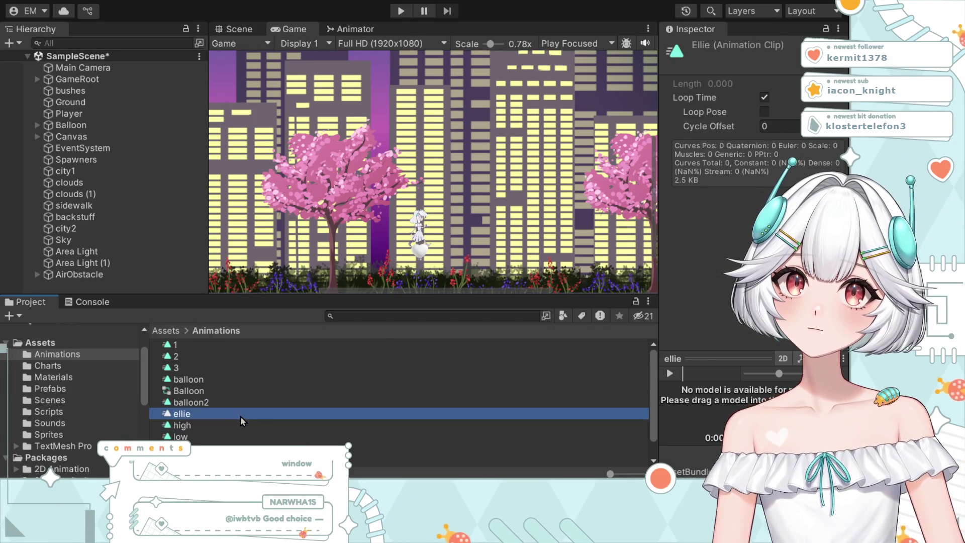
pyautogui.click(669, 373)
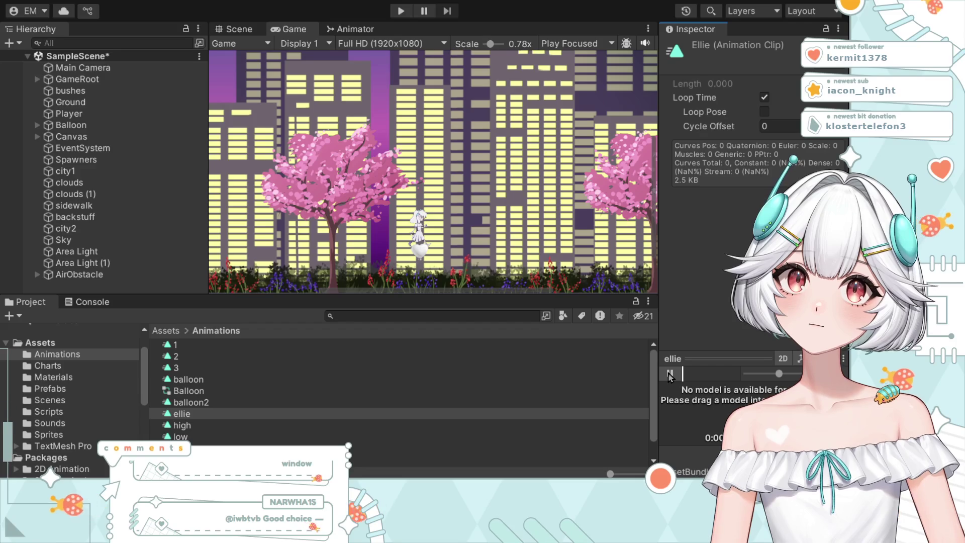
pyautogui.click(670, 374)
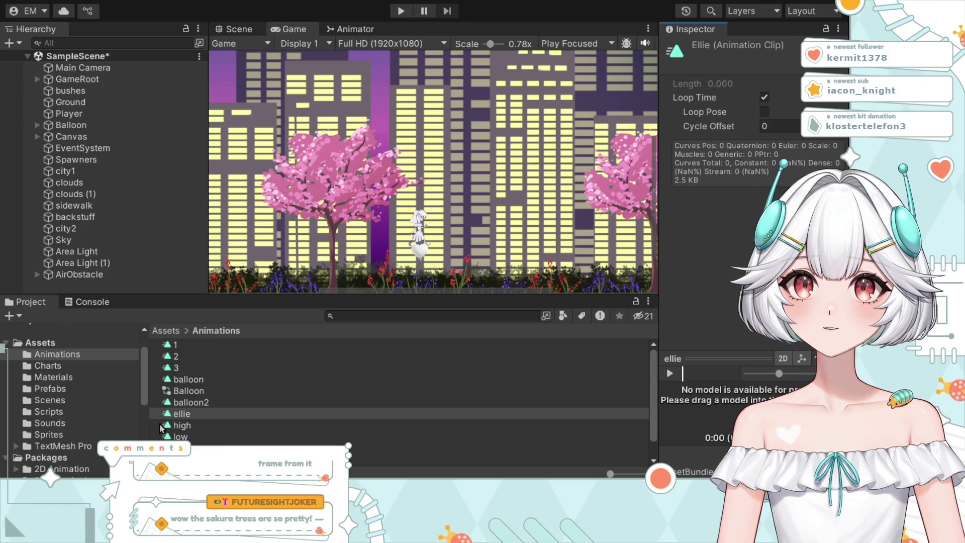
pyautogui.click(197, 413)
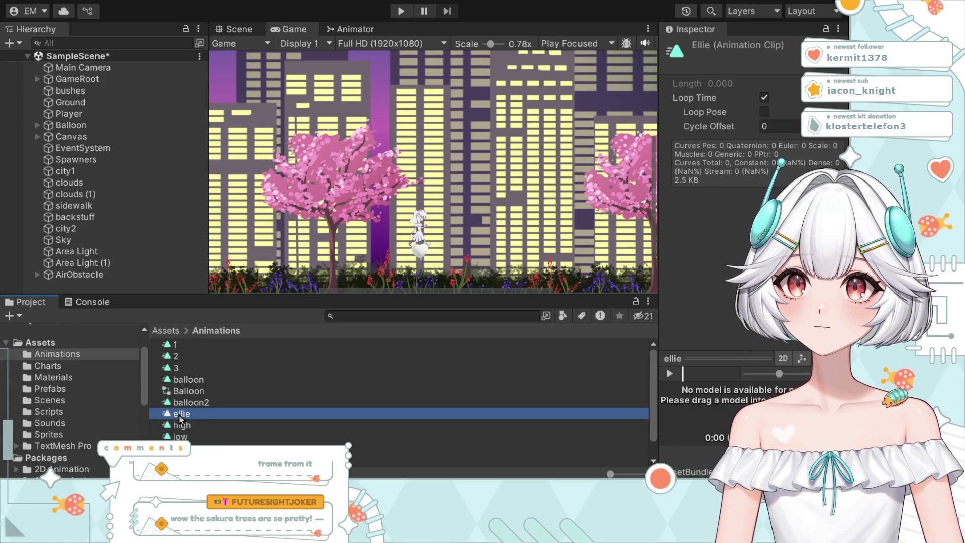
# Step: Select ellie_MiniPopcorn_v03 and its eight frames in Sprites, create an animation named ellie2
pyautogui.click(61, 435)
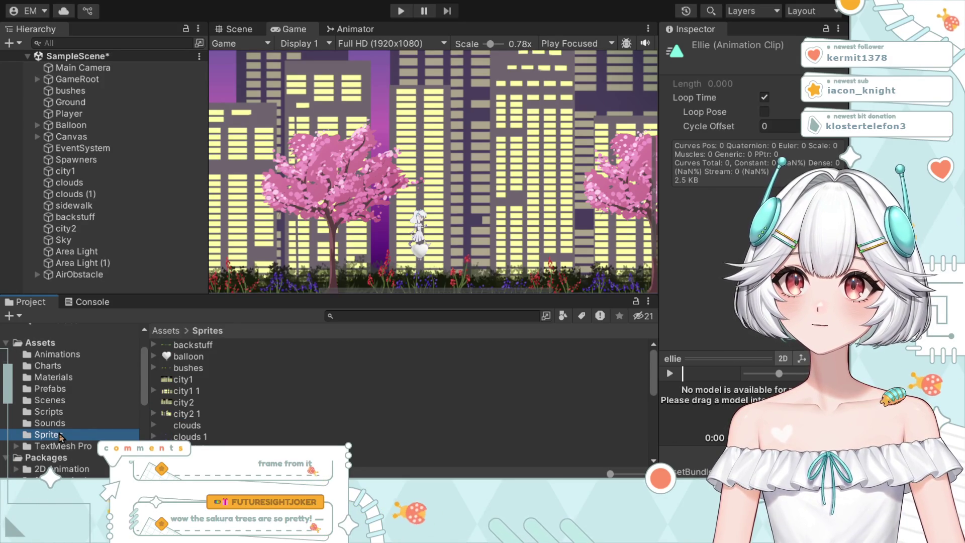
pyautogui.scroll(-2, 238, 428)
pyautogui.scroll(-5, 238, 428)
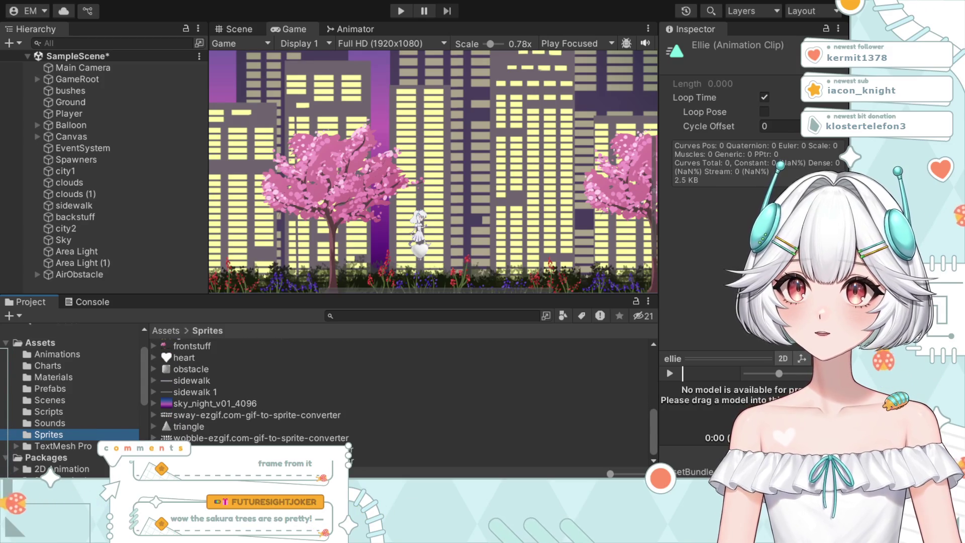
pyautogui.scroll(5, 211, 416)
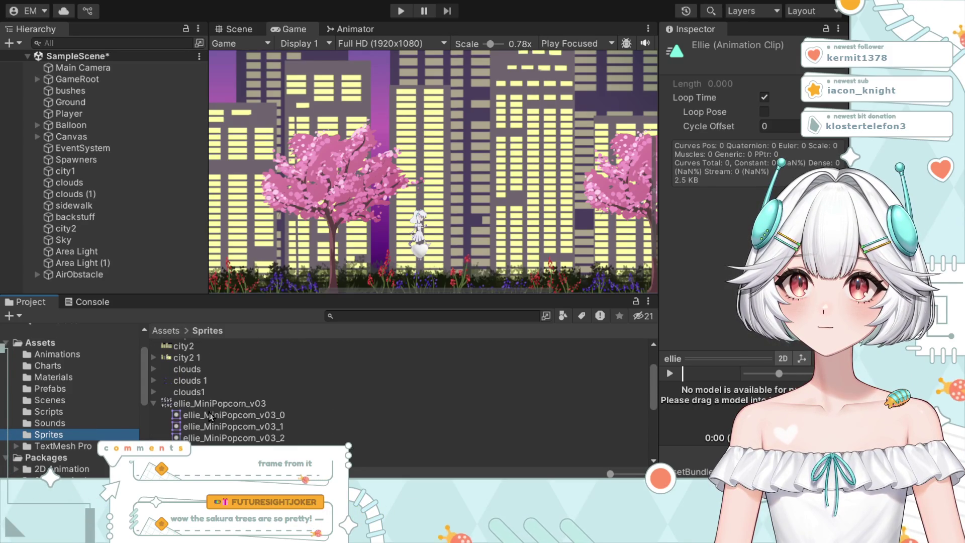
pyautogui.click(190, 404)
pyautogui.scroll(-3, 226, 420)
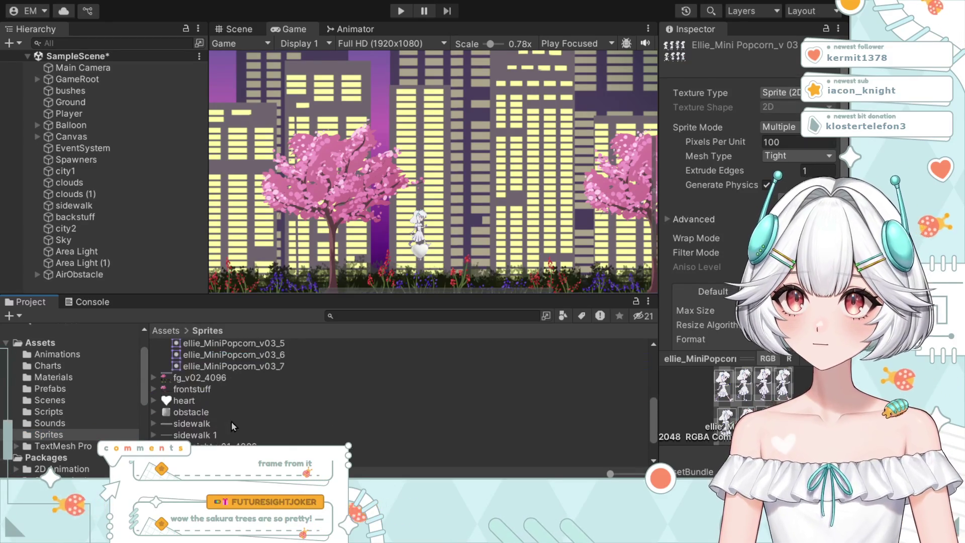
pyautogui.keyDown('shift'); pyautogui.click(246, 366); pyautogui.keyUp('shift')
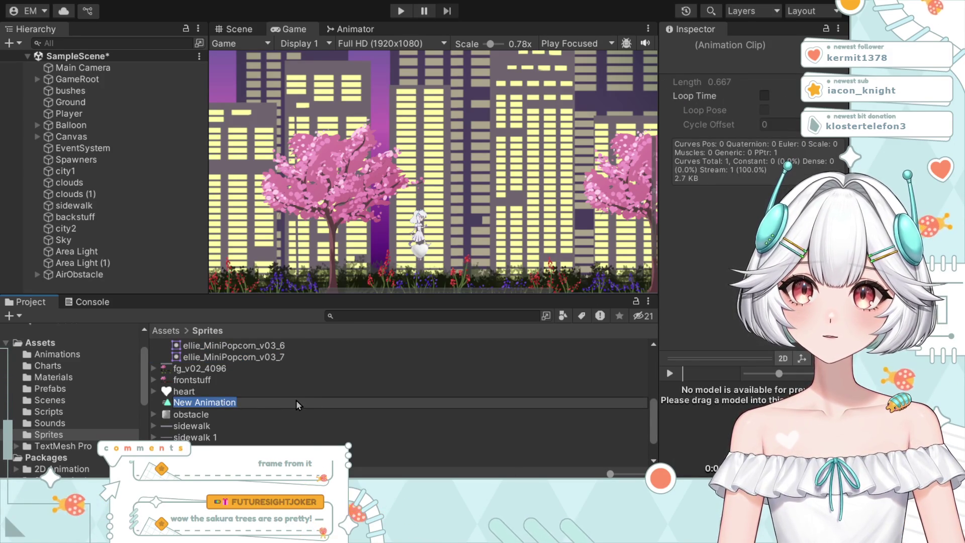
pyautogui.write('ellie2')
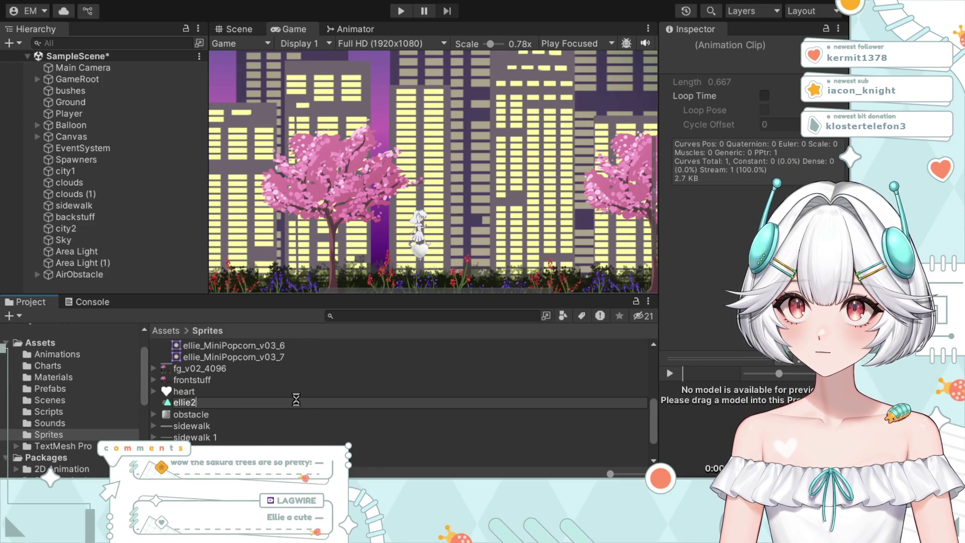
pyautogui.press('Return')
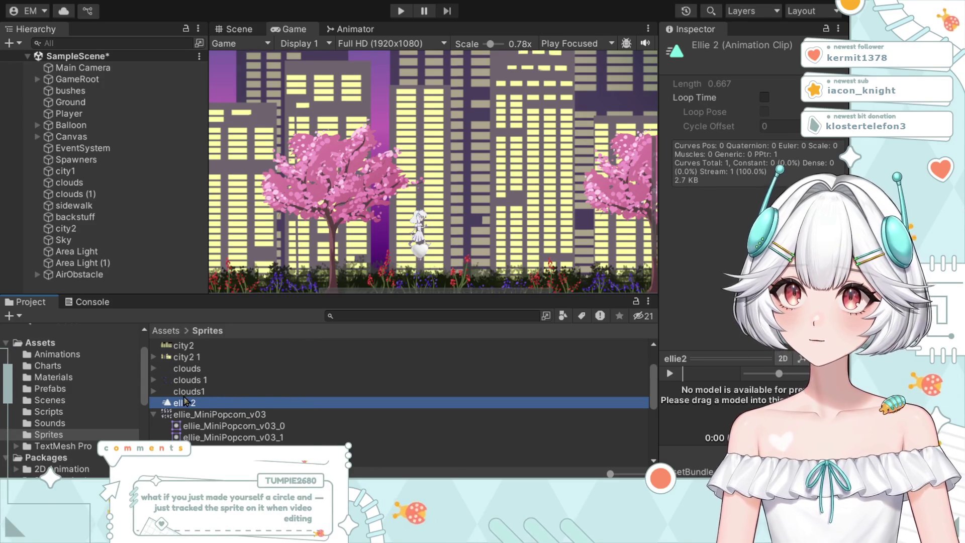
# Step: Open the Player animator controller from Animations and select the new ellie2 clip
pyautogui.click(62, 355)
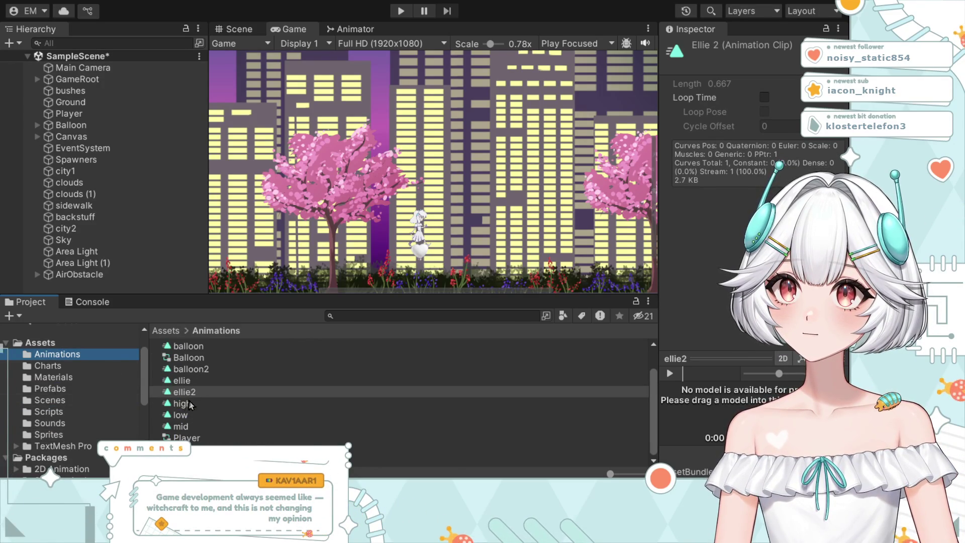
pyautogui.click(204, 380)
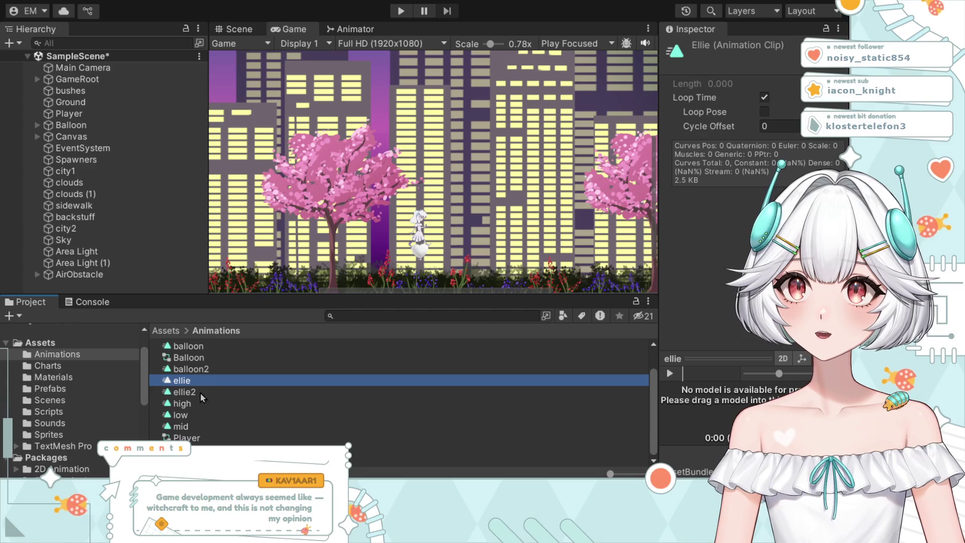
pyautogui.doubleClick(208, 442)
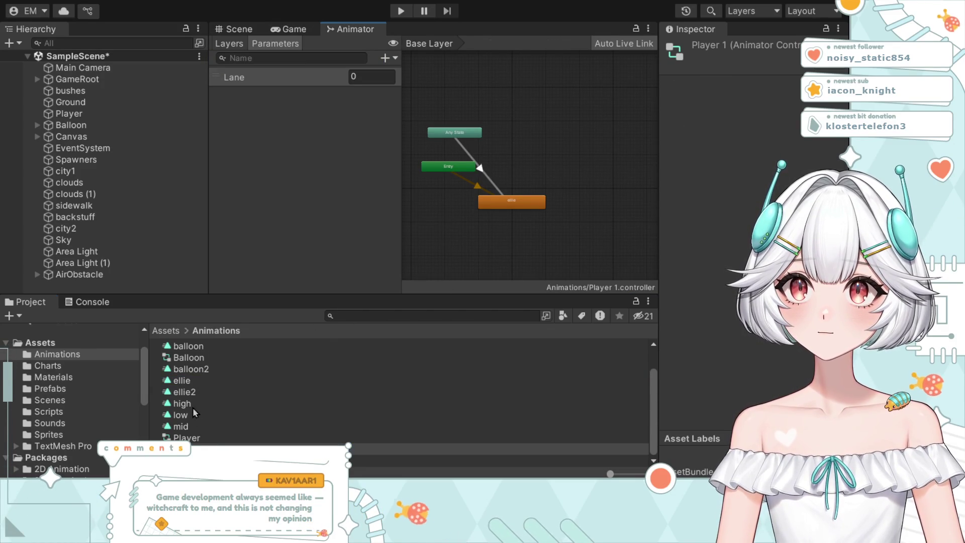
pyautogui.click(189, 392)
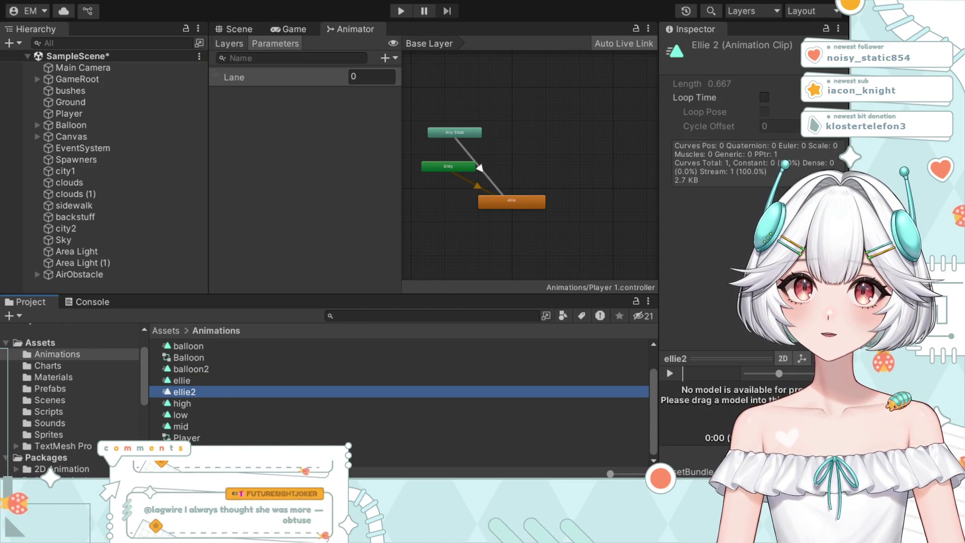
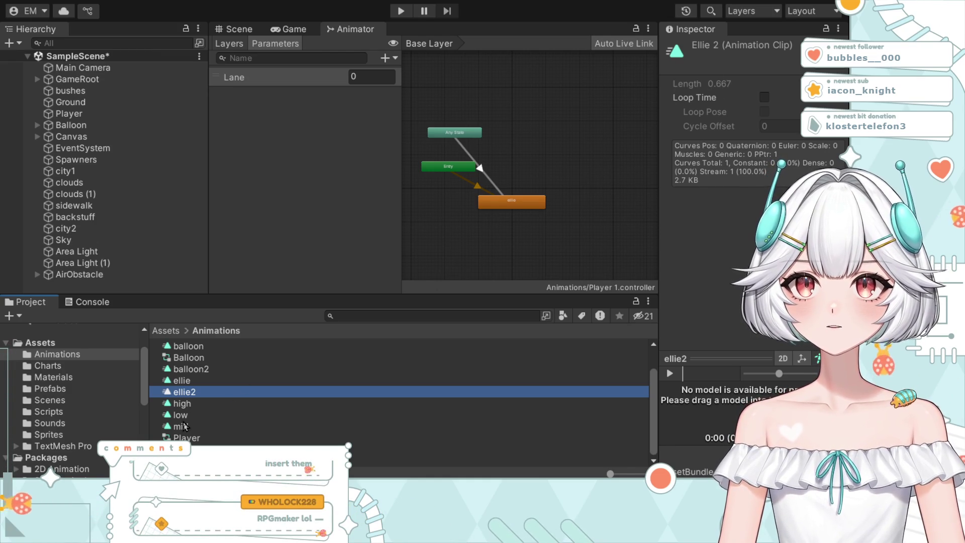
# Step: Replace the old ellie animator state with ellie2 as the default state, then enter Play mode
pyautogui.click(189, 382)
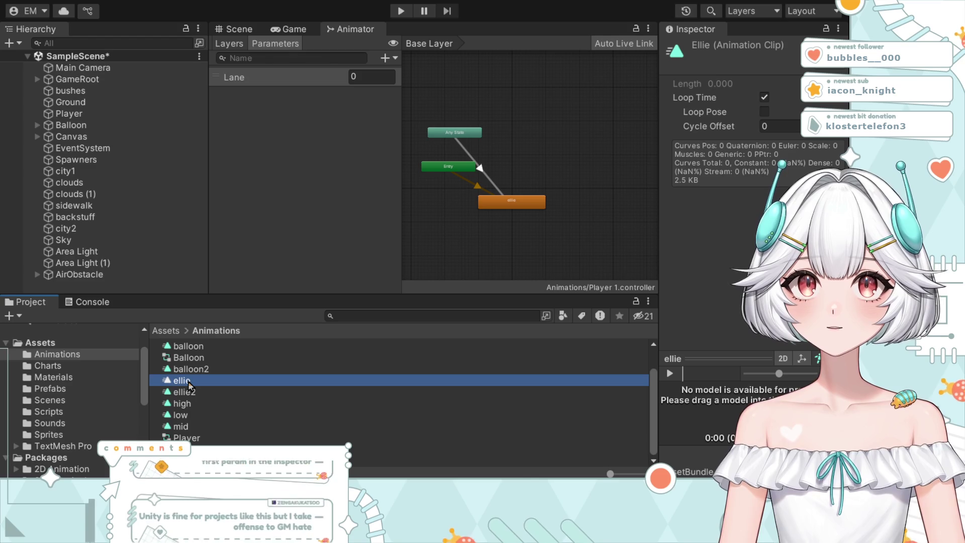
pyautogui.moveTo(196, 391)
pyautogui.mouseDown()
pyautogui.moveTo(301, 352)
pyautogui.moveTo(503, 239)
pyautogui.moveTo(549, 144)
pyautogui.moveTo(551, 173)
pyautogui.mouseUp()
pyautogui.click(518, 205)
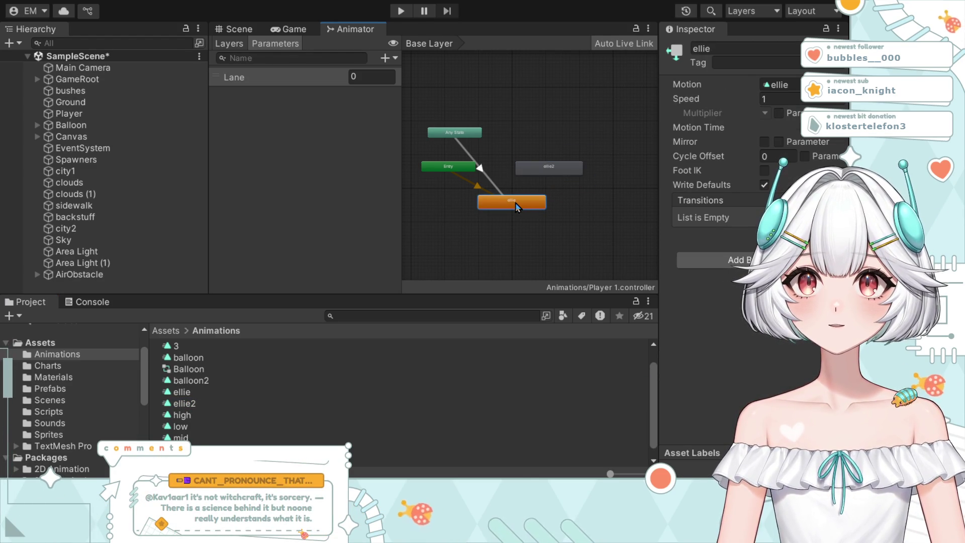
pyautogui.press('Delete')
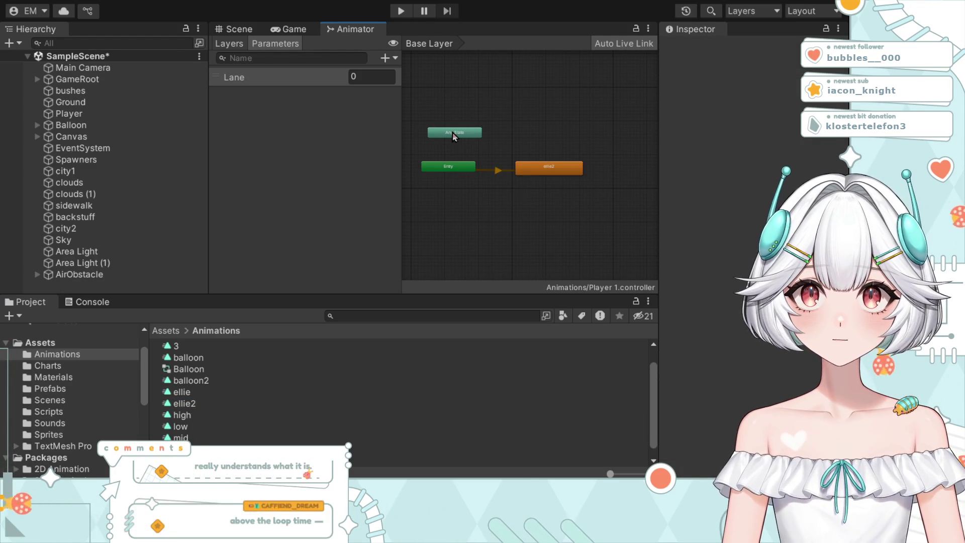
pyautogui.moveTo(537, 165); pyautogui.dragTo(505, 206)
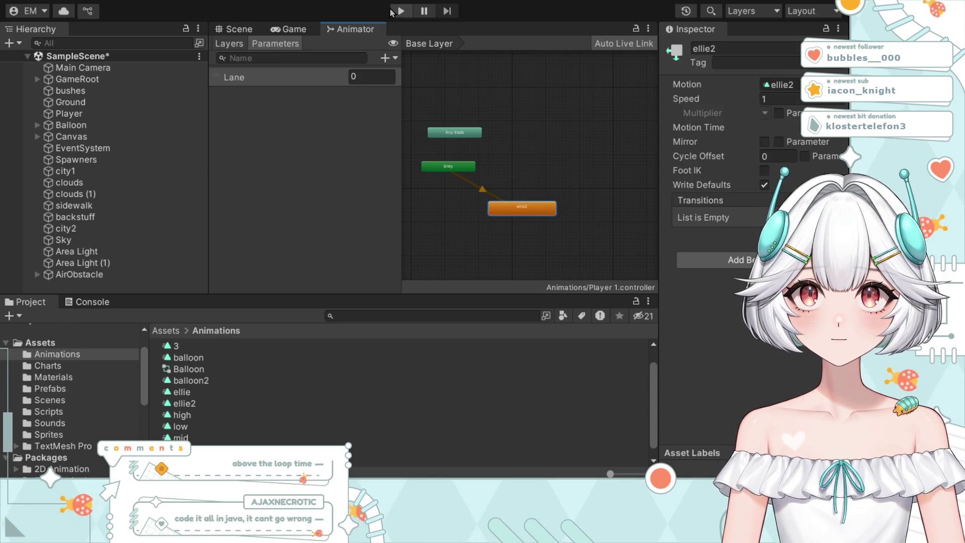
pyautogui.hotkey('ctrl', 'p')
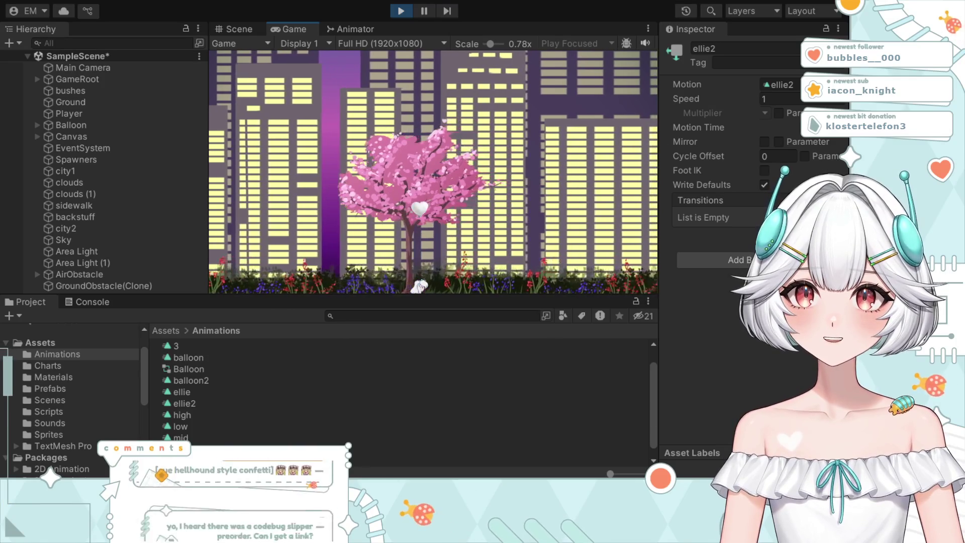
# Step: Make the Game view taller with a zoomed-out scale, then run the game again and stop it
pyautogui.moveTo(432, 296); pyautogui.dragTo(432, 375)
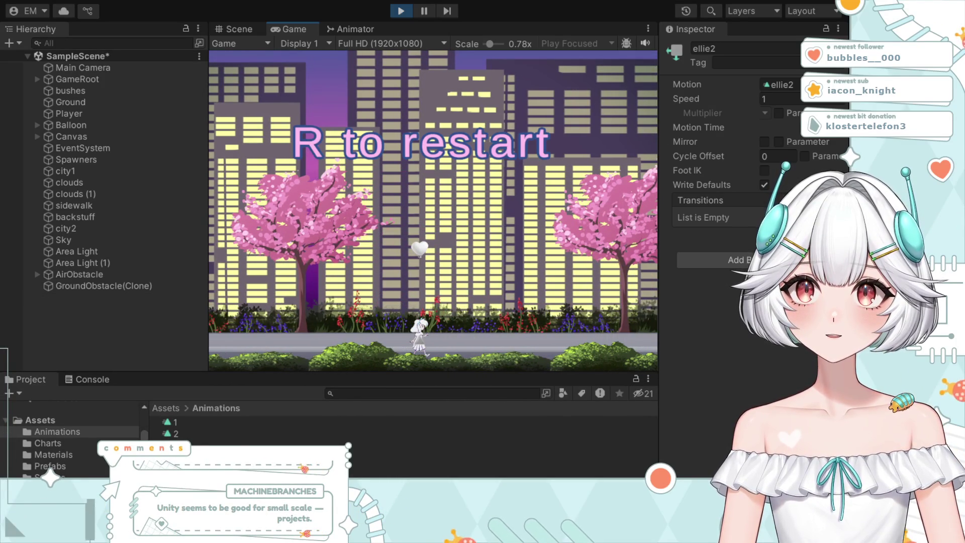
pyautogui.click(401, 11)
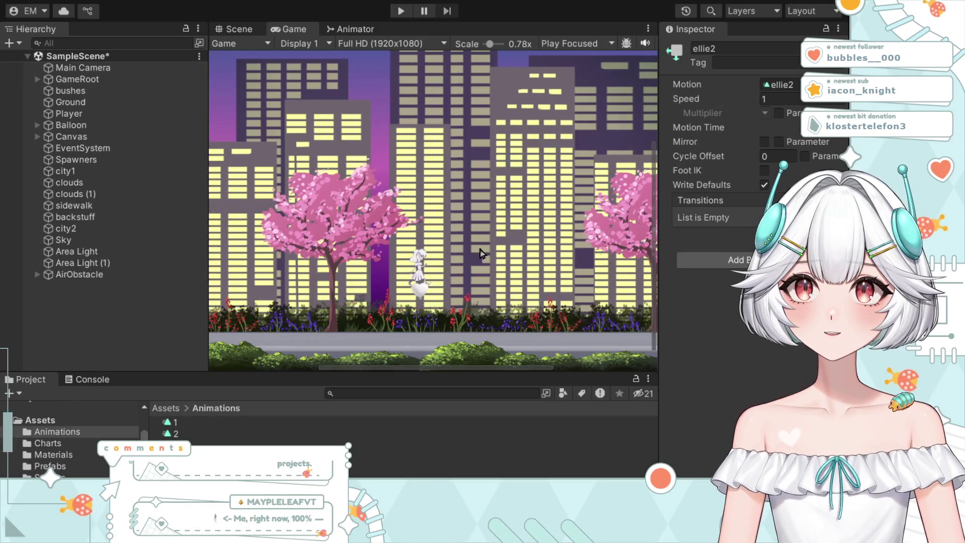
pyautogui.scroll(-5, 480, 252)
pyautogui.click(398, 11)
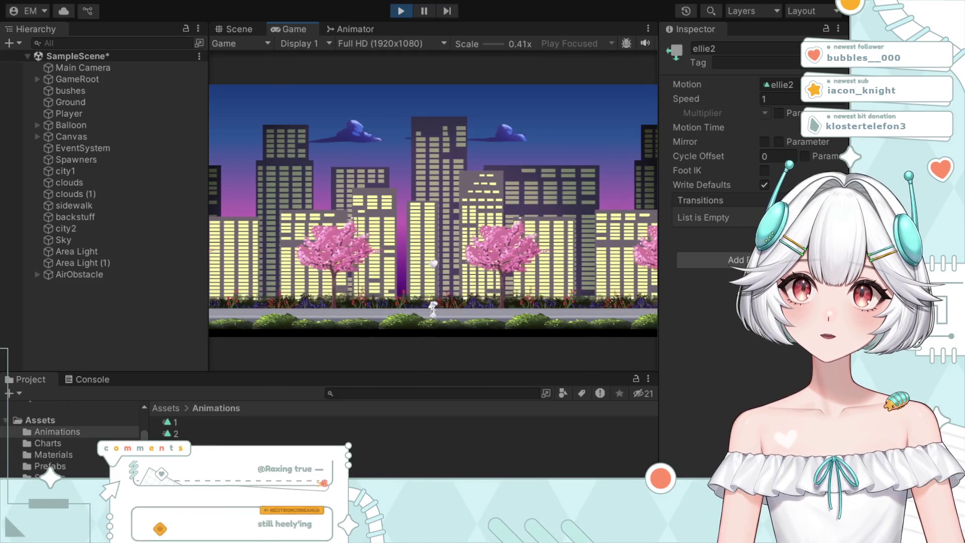
pyautogui.click(401, 11)
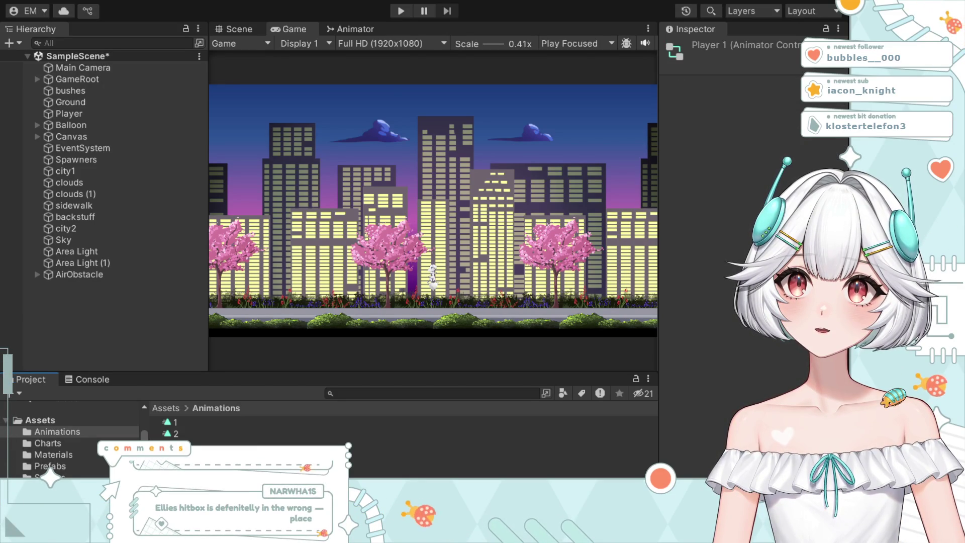
# Step: Create a transition from Any State to the ellie2 state in the Animator graph
pyautogui.click(350, 29)
pyautogui.click(450, 134)
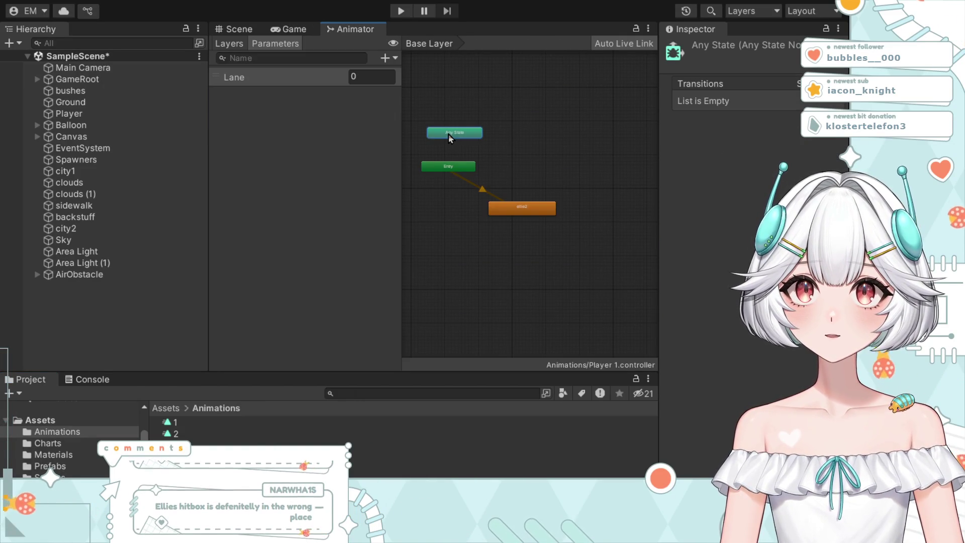
pyautogui.click(523, 207)
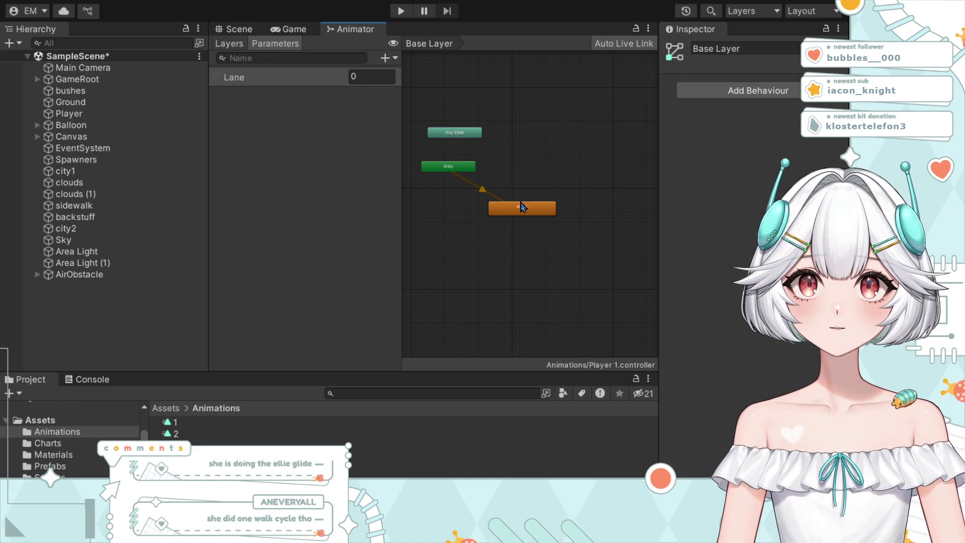
pyautogui.rightClick(455, 133)
pyautogui.click(477, 139)
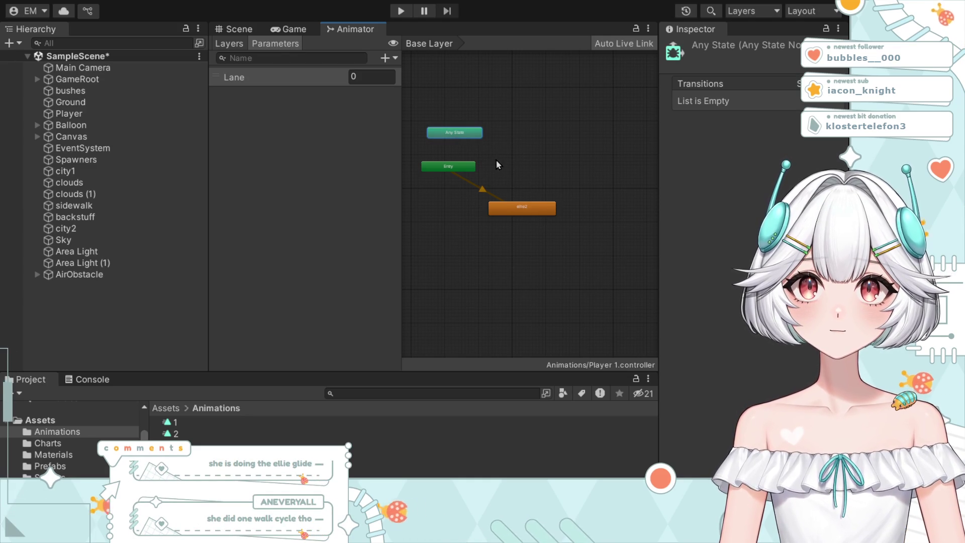
pyautogui.click(525, 210)
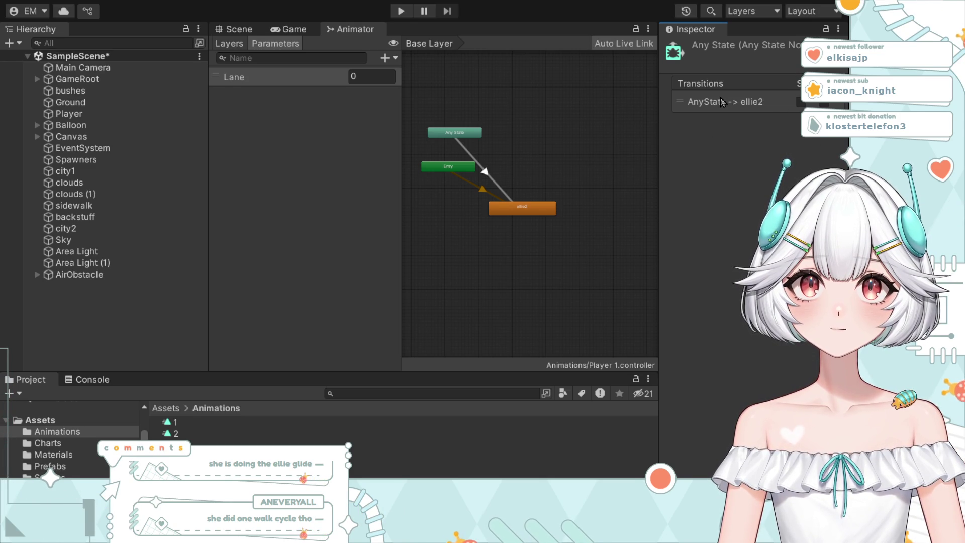
pyautogui.click(480, 189)
pyautogui.click(500, 204)
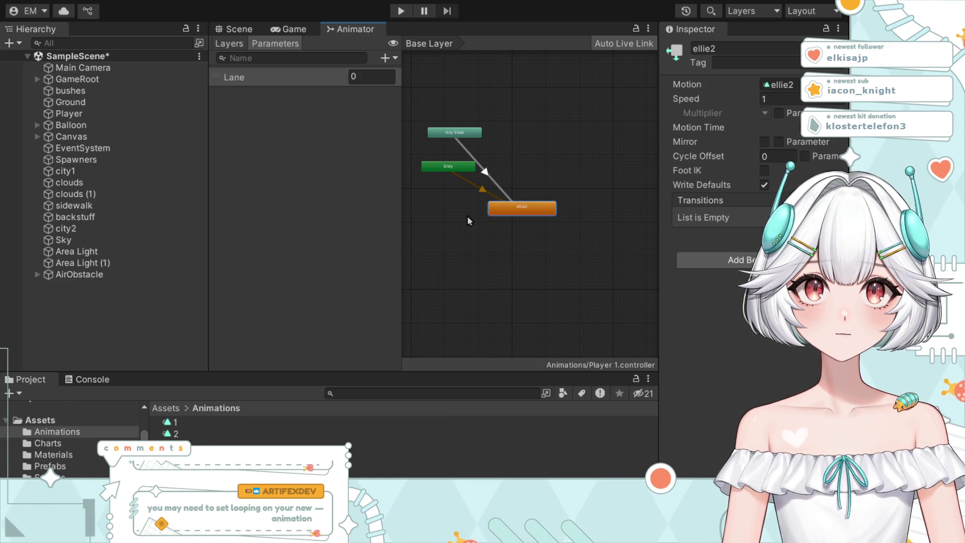
pyautogui.click(505, 197)
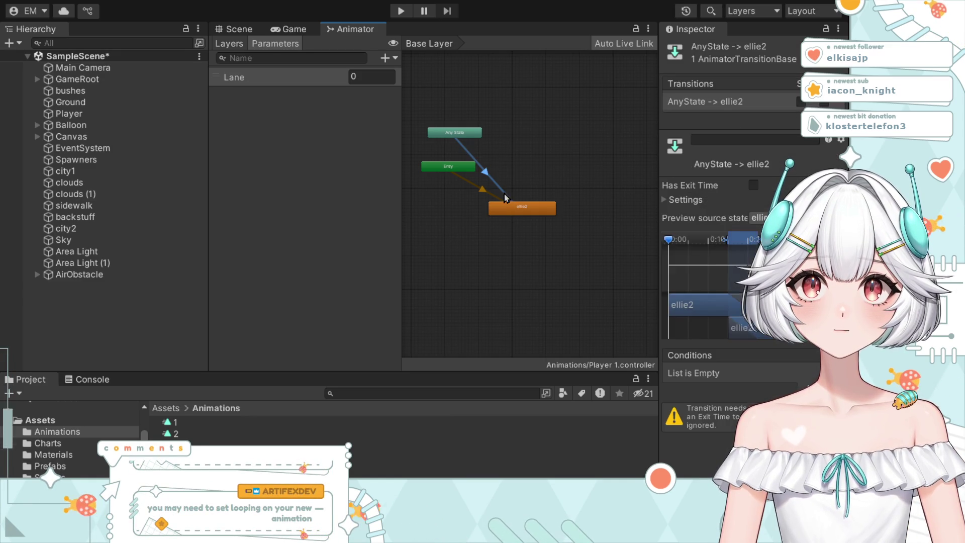
# Step: Set the transition's Exit Time and Transition Duration to 0, then start the game
pyautogui.click(665, 200)
pyautogui.scroll(-3, 716, 195)
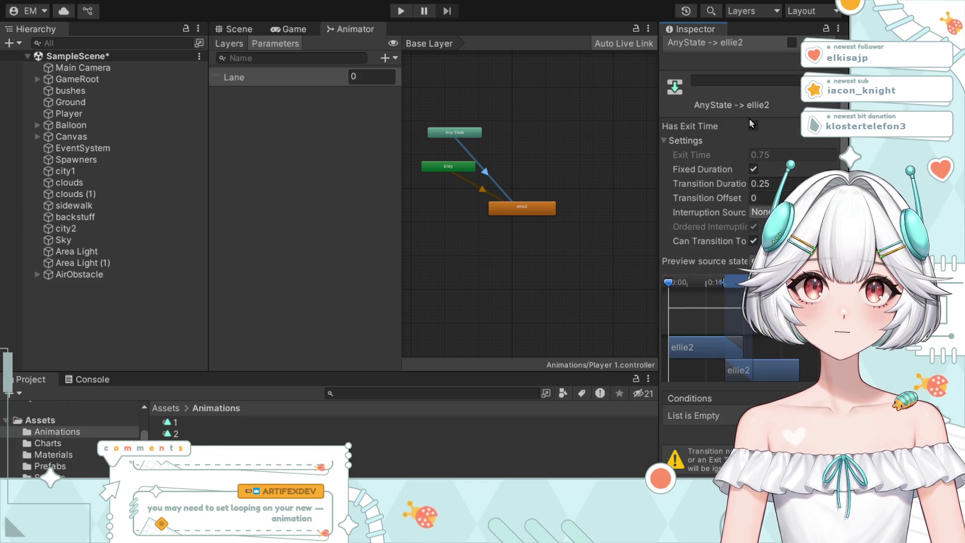
pyautogui.click(753, 126)
pyautogui.moveTo(692, 186); pyautogui.dragTo(610, 167)
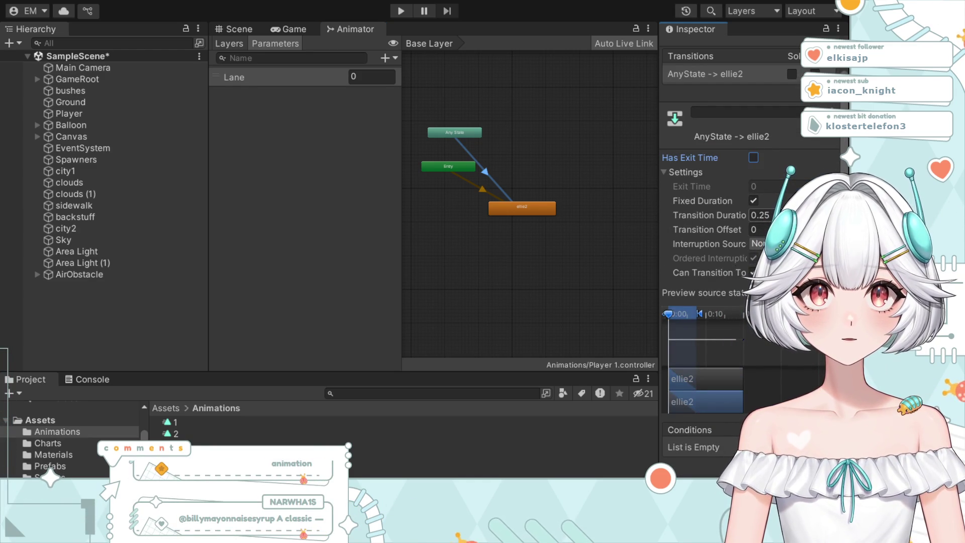
pyautogui.write('0')
pyautogui.scroll(-1, 703, 213)
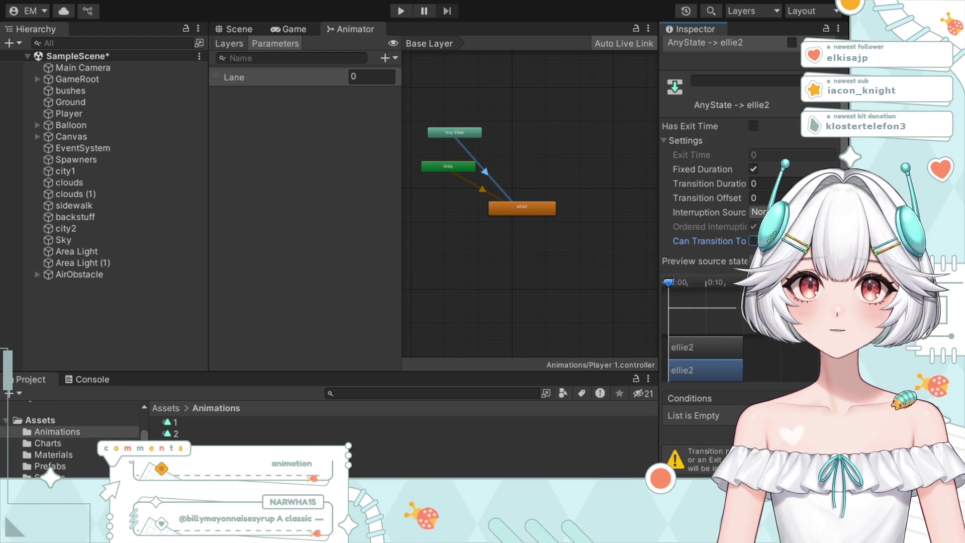
pyautogui.click(401, 13)
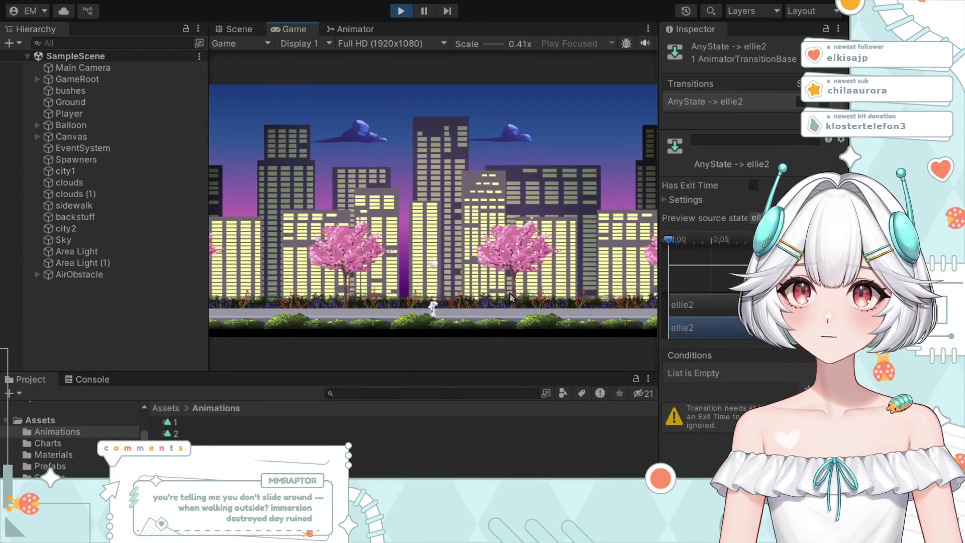
# Step: Stop Play mode and return to the Player 1 Animator graph
pyautogui.click(400, 11)
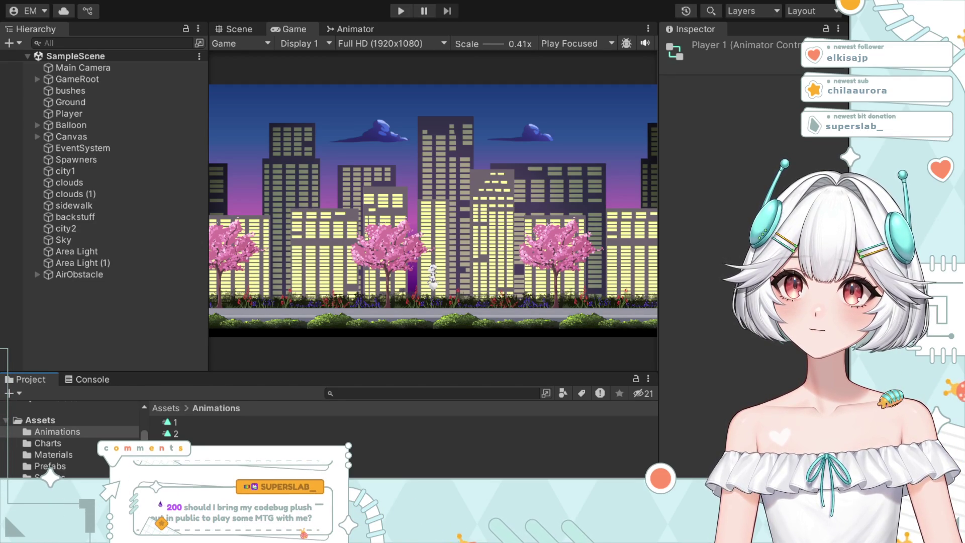
pyautogui.click(350, 29)
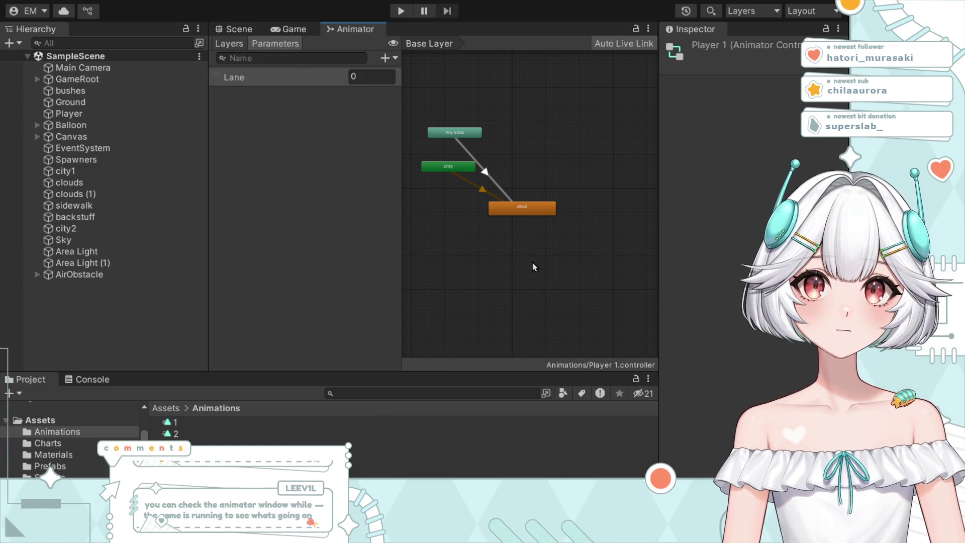
# Step: Open the ellie2 state's animation clip, enable Loop Time, and start a test run
pyautogui.scroll(3, 532, 262)
pyautogui.scroll(3, 523, 221)
pyautogui.moveTo(509, 216); pyautogui.dragTo(515, 274)
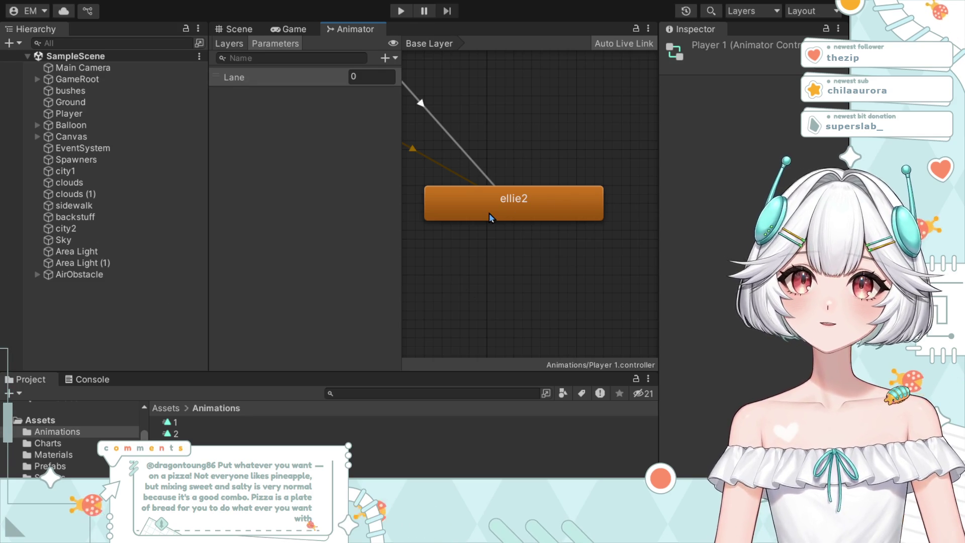
pyautogui.scroll(-5, 500, 260)
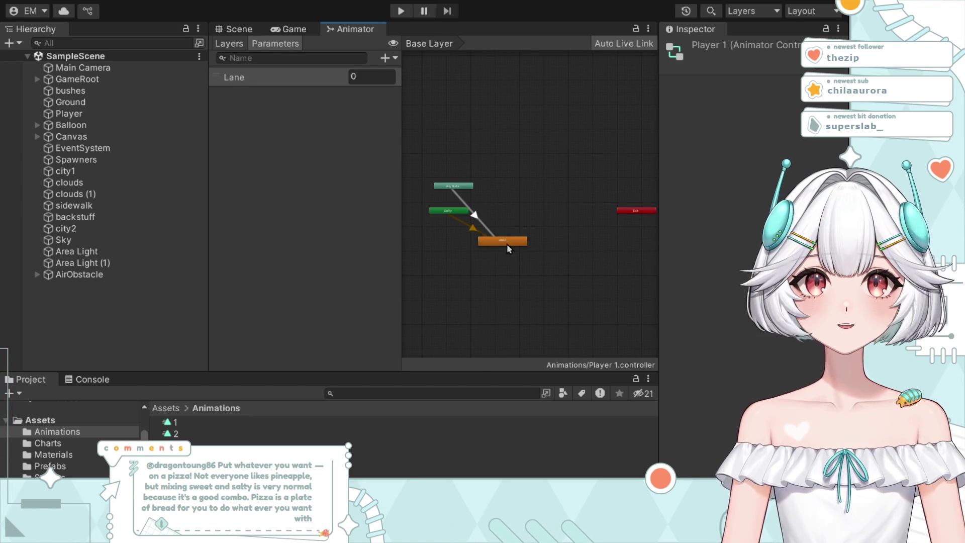
pyautogui.scroll(3, 508, 249)
pyautogui.click(487, 238)
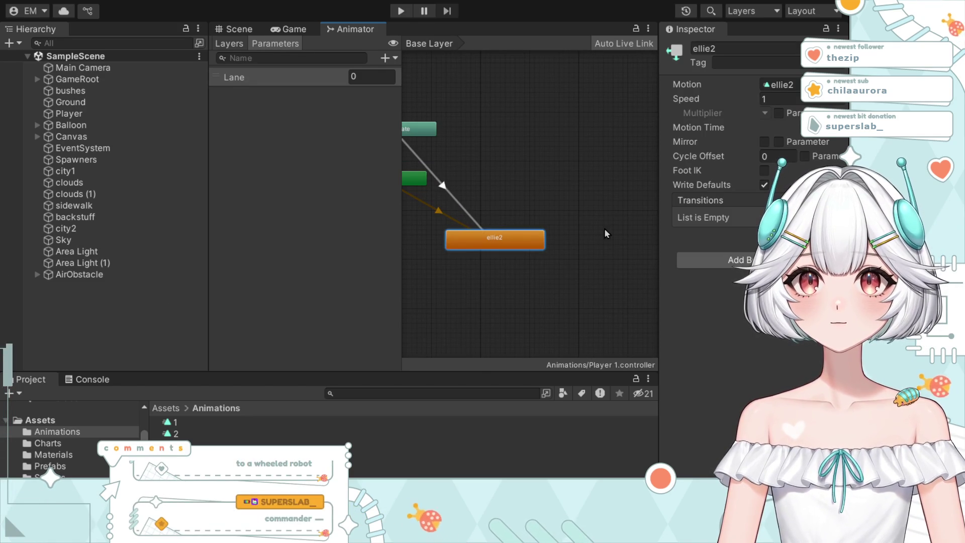
pyautogui.doubleClick(503, 240)
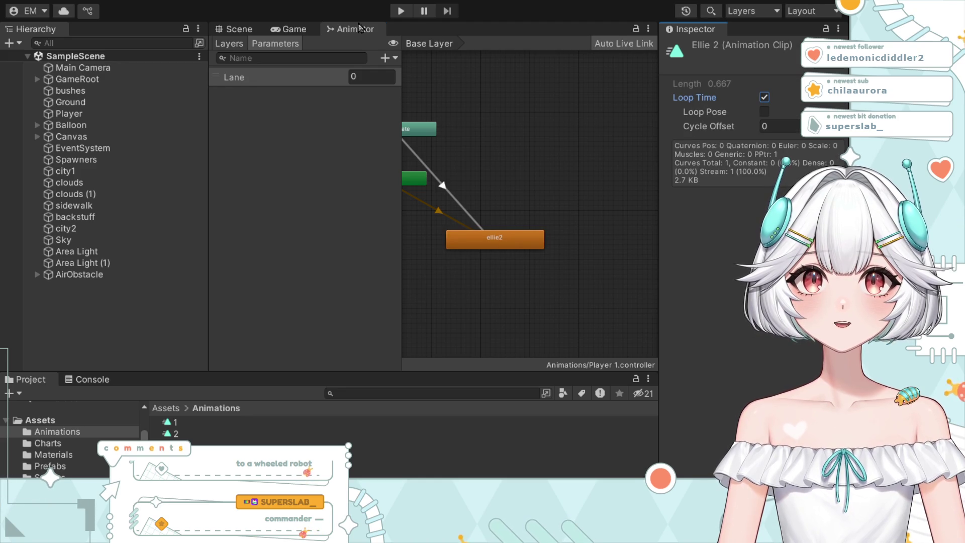
pyautogui.click(397, 11)
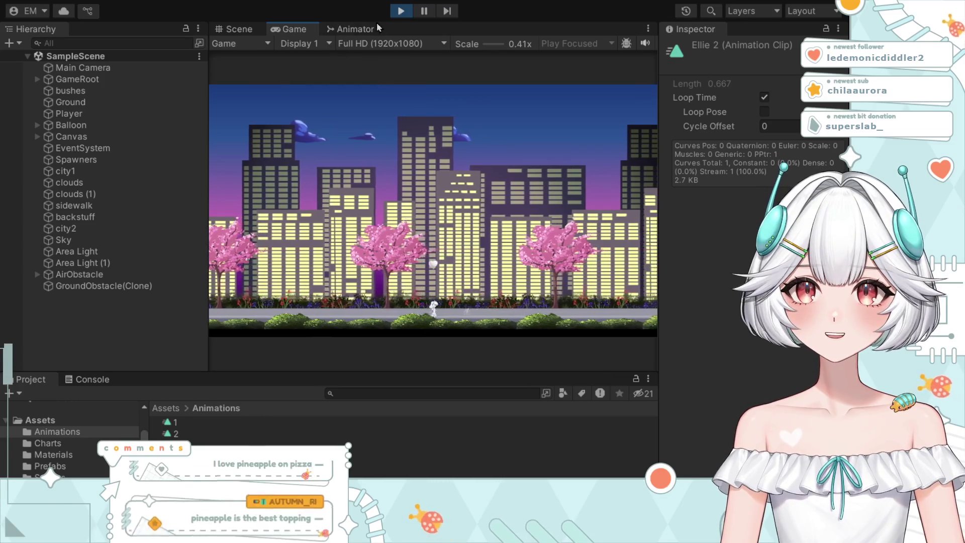
# Step: Stop the test run to return the scene to edit mode
pyautogui.click(400, 16)
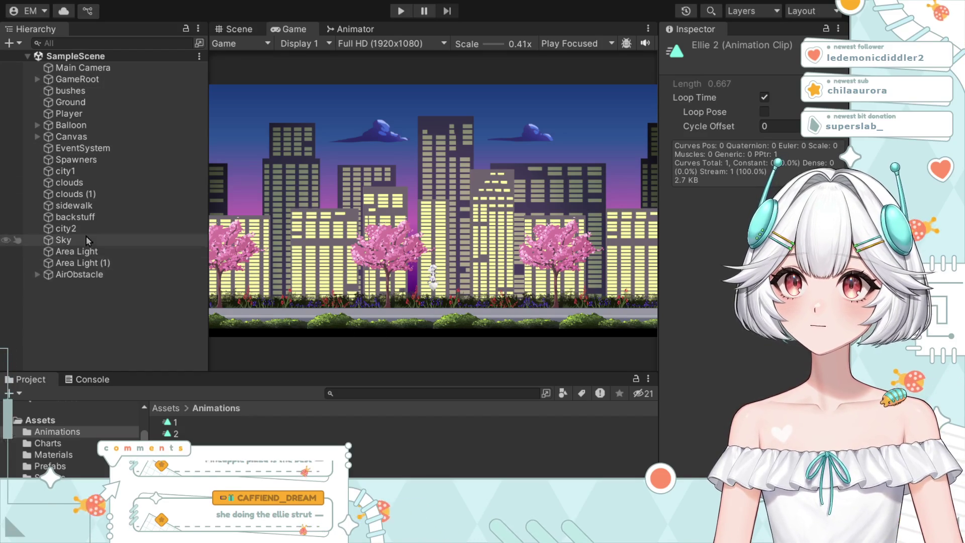
# Step: Select the sidewalk and change its Transform Scale Y from 2.5 to 3
pyautogui.click(76, 205)
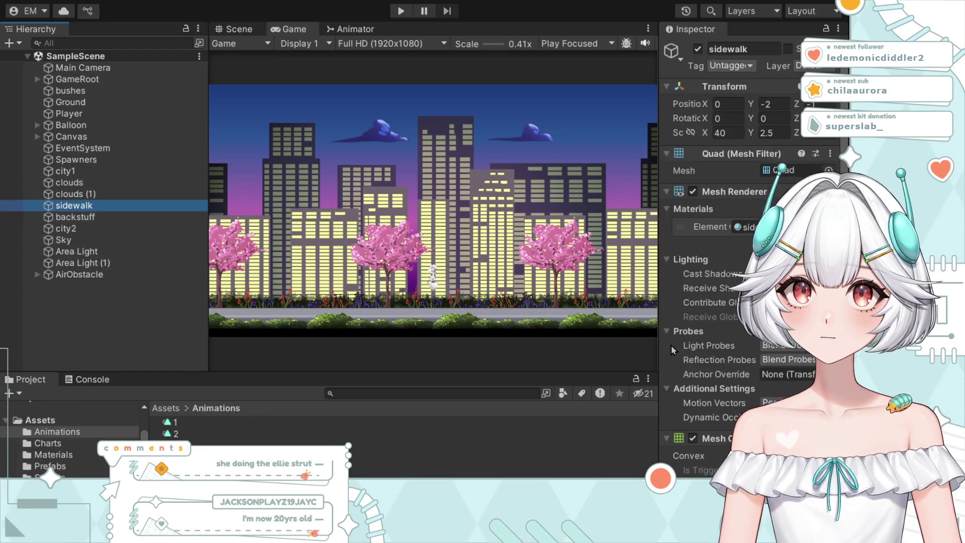
pyautogui.scroll(-5, 726, 431)
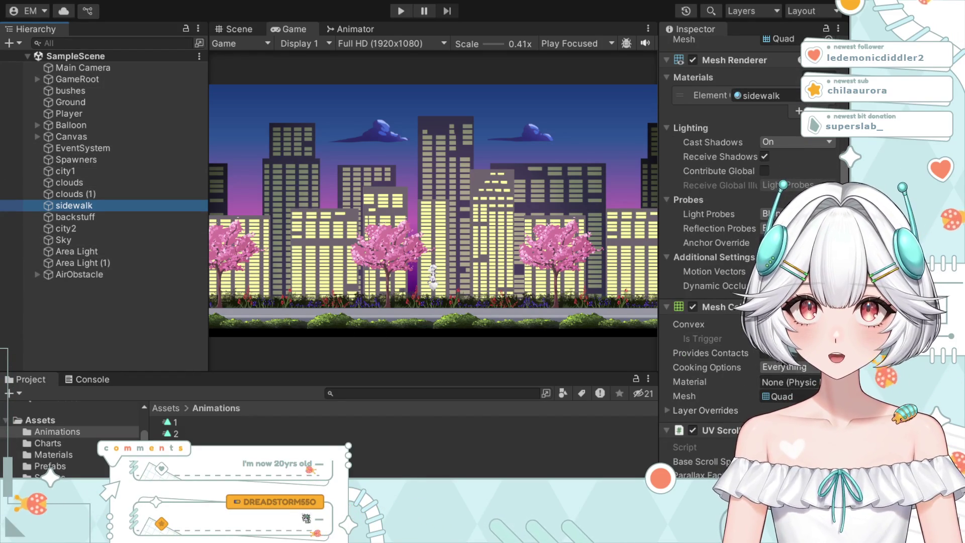
pyautogui.scroll(5, 719, 201)
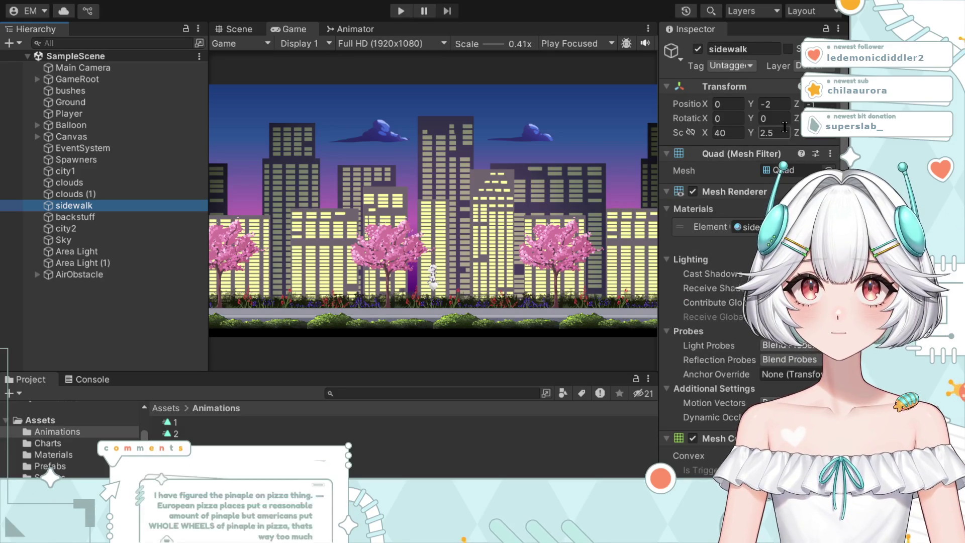
pyautogui.scroll(-5, 729, 352)
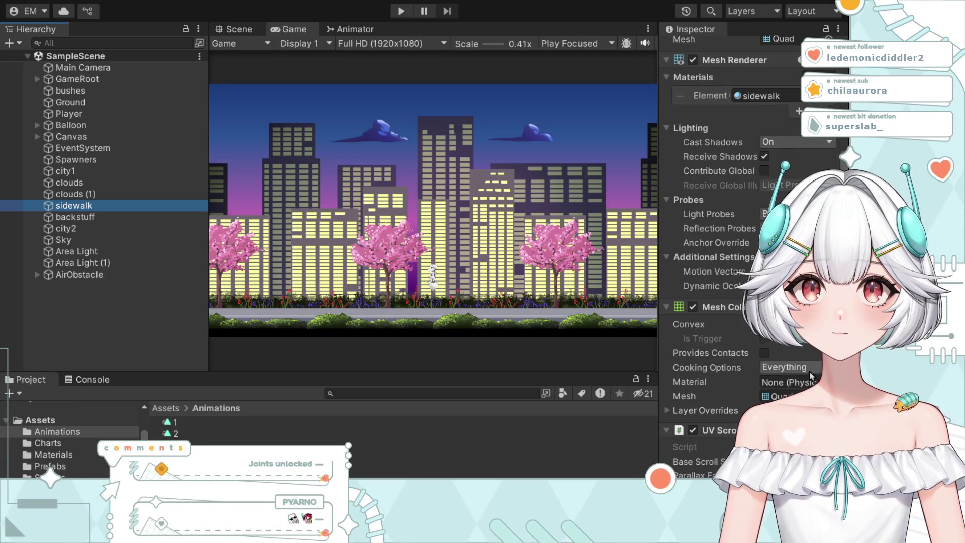
pyautogui.scroll(4, 734, 347)
pyautogui.scroll(-4, 710, 302)
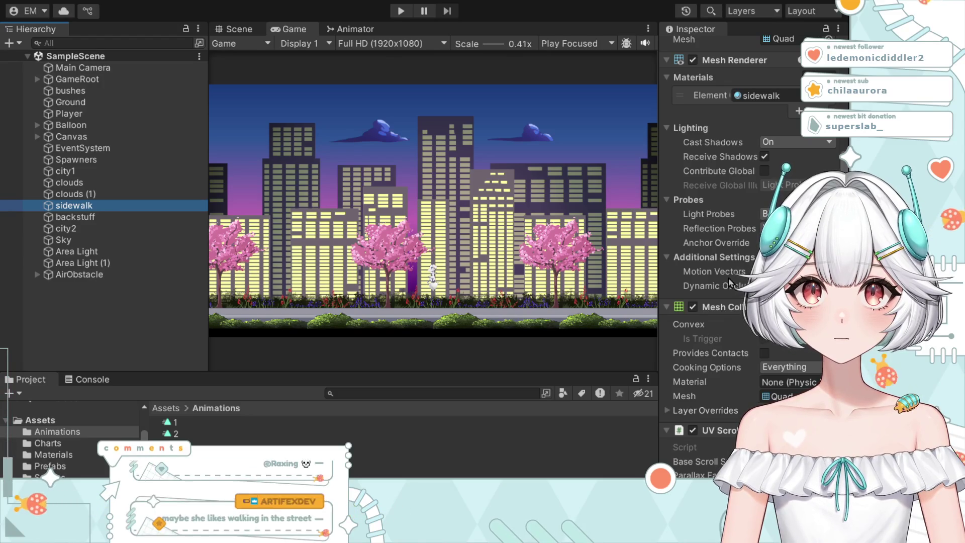
pyautogui.scroll(4, 716, 332)
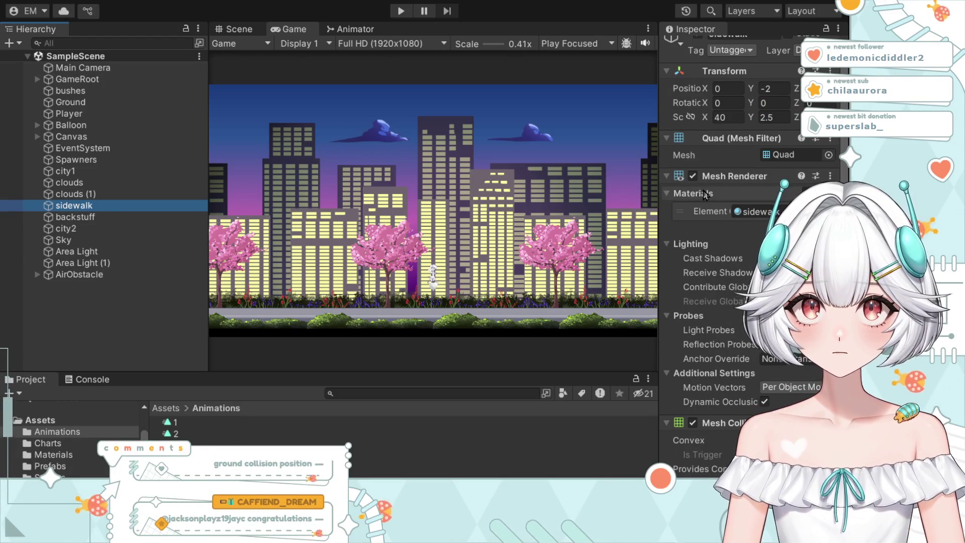
pyautogui.click(781, 117)
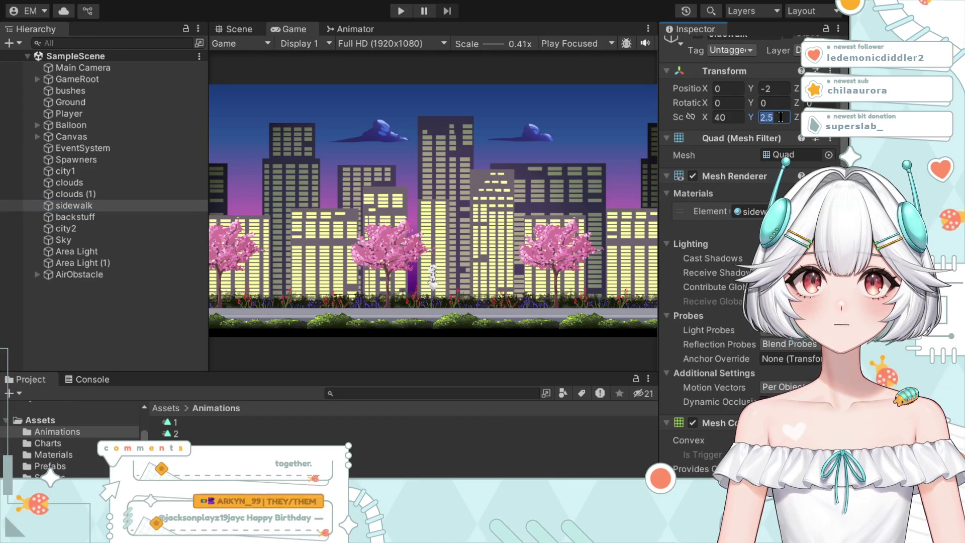
pyautogui.write('3')
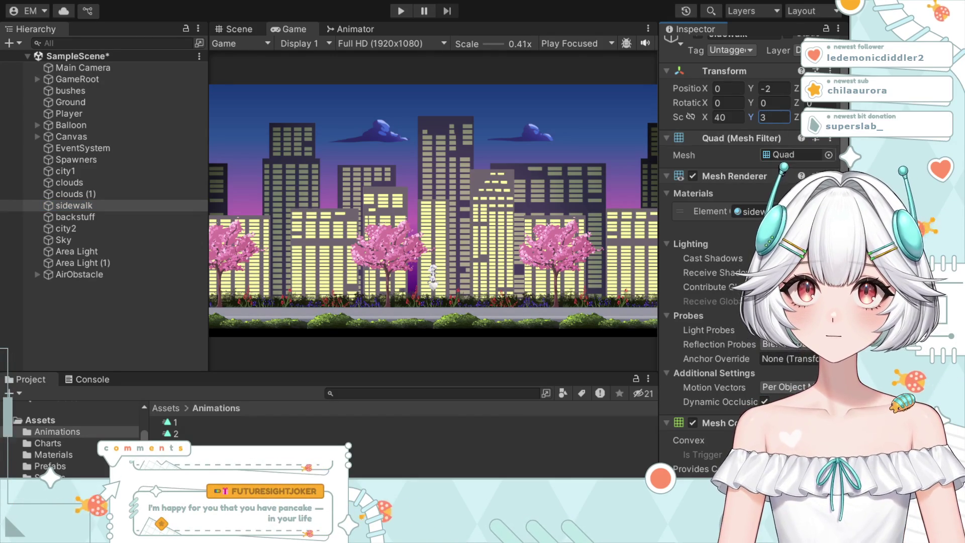
pyautogui.click(399, 10)
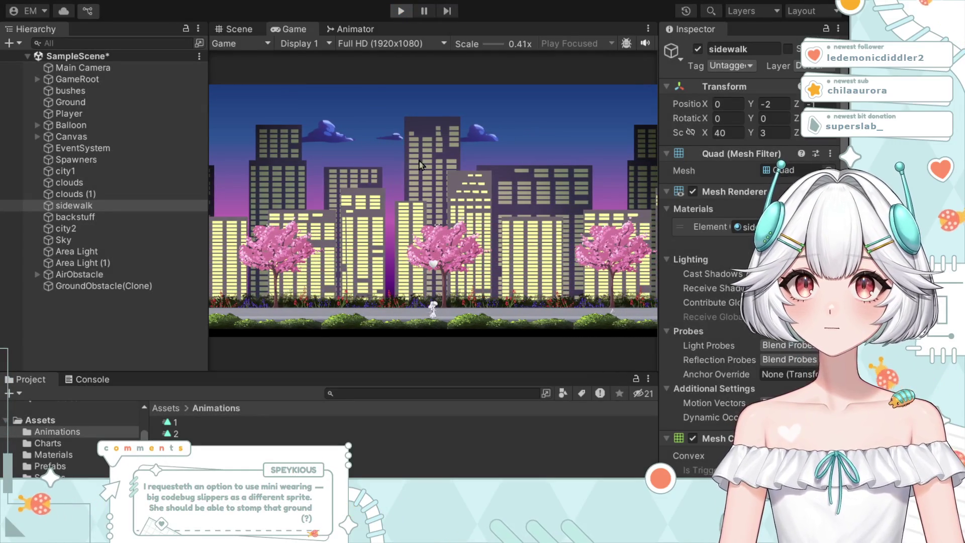
pyautogui.press('space')
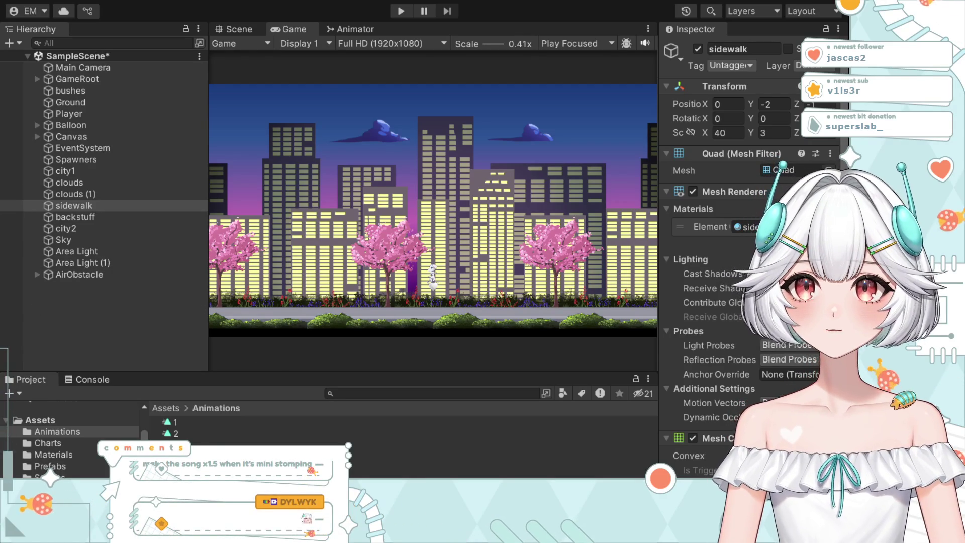
pyautogui.click(400, 14)
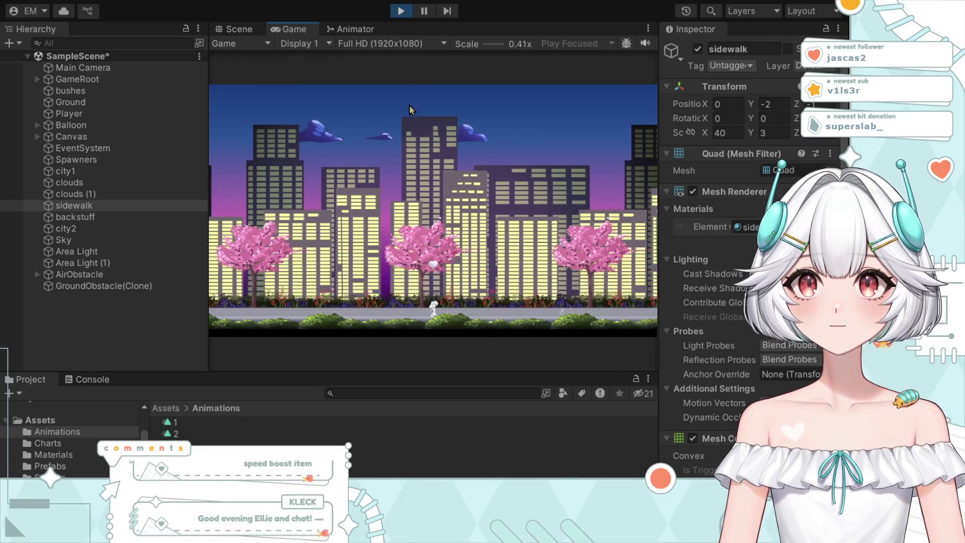
pyautogui.click(401, 10)
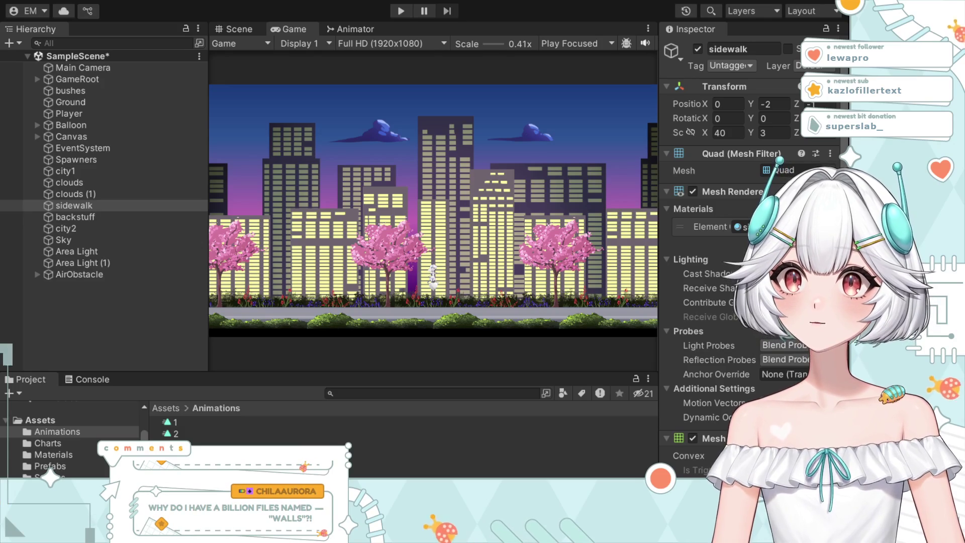
pyautogui.scroll(5, 425, 315)
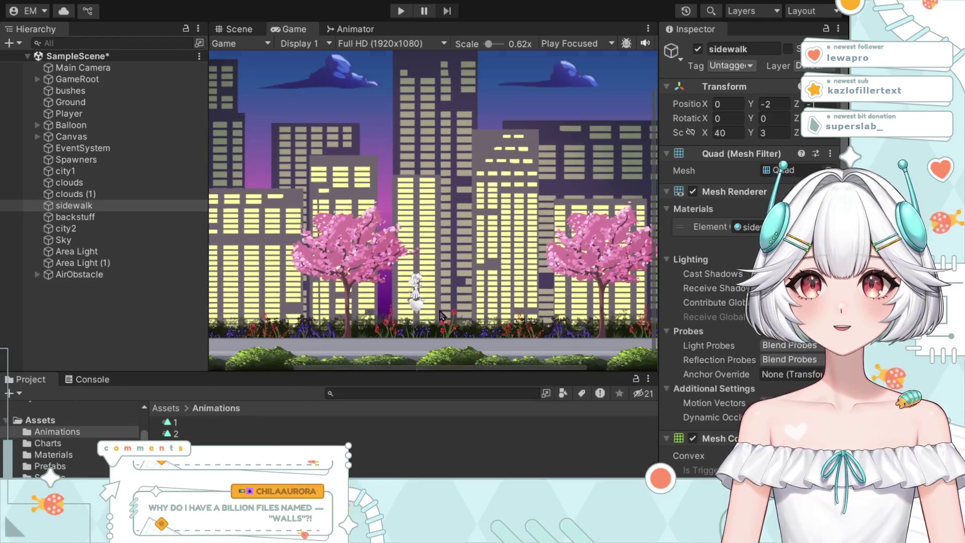
pyautogui.scroll(5, 425, 315)
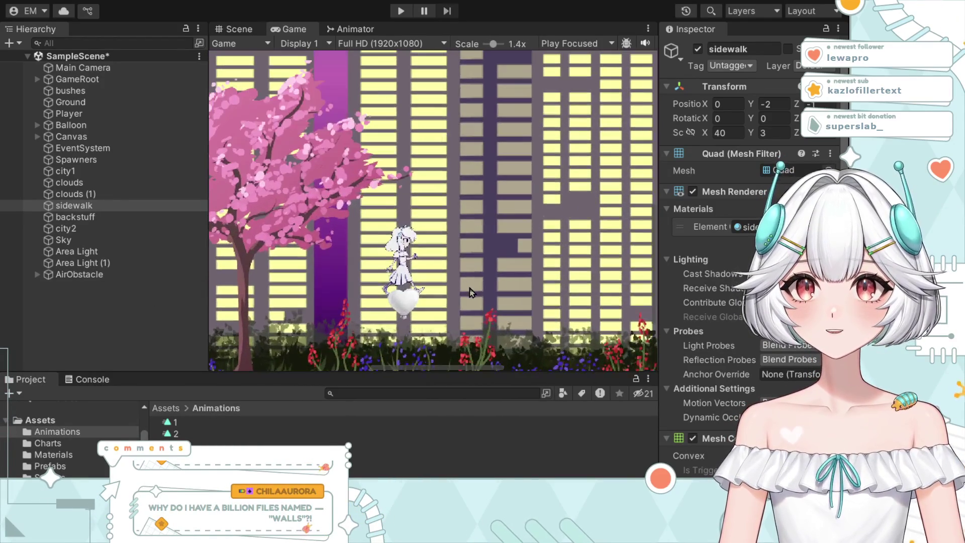
pyautogui.scroll(-7, 463, 294)
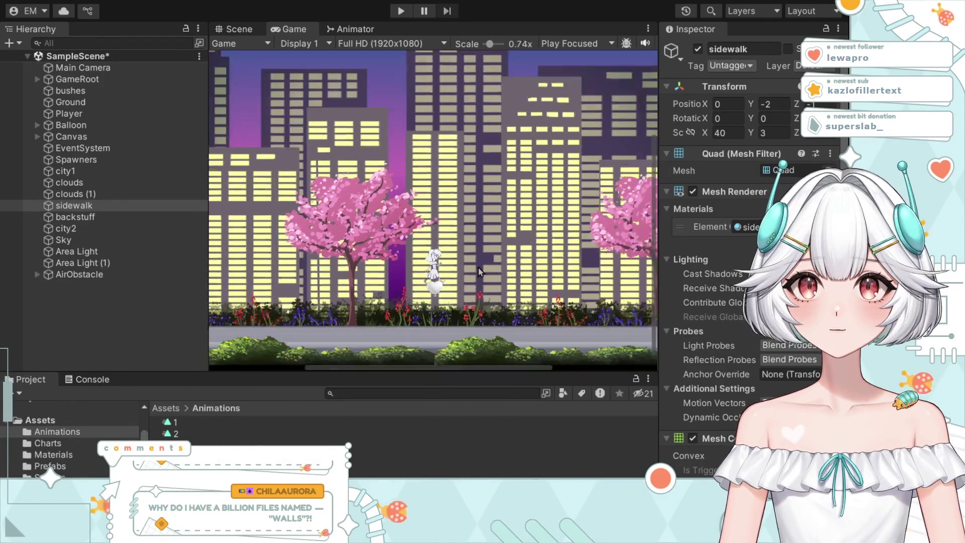
pyautogui.scroll(-3, 477, 276)
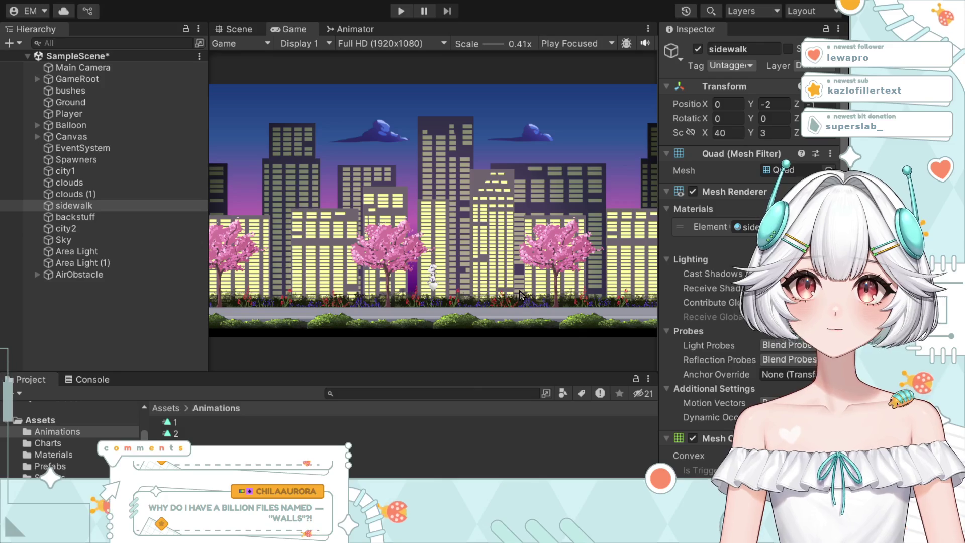
# Step: Review the Player's Rigidbody 2D and Capsule Collider 2D settings, then enter Play mode
pyautogui.scroll(-5, 757, 351)
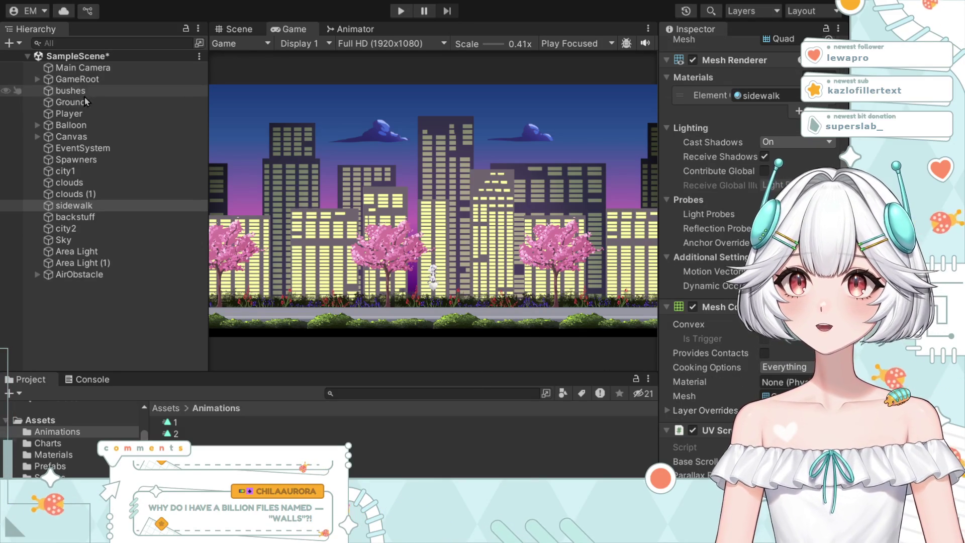
pyautogui.click(86, 115)
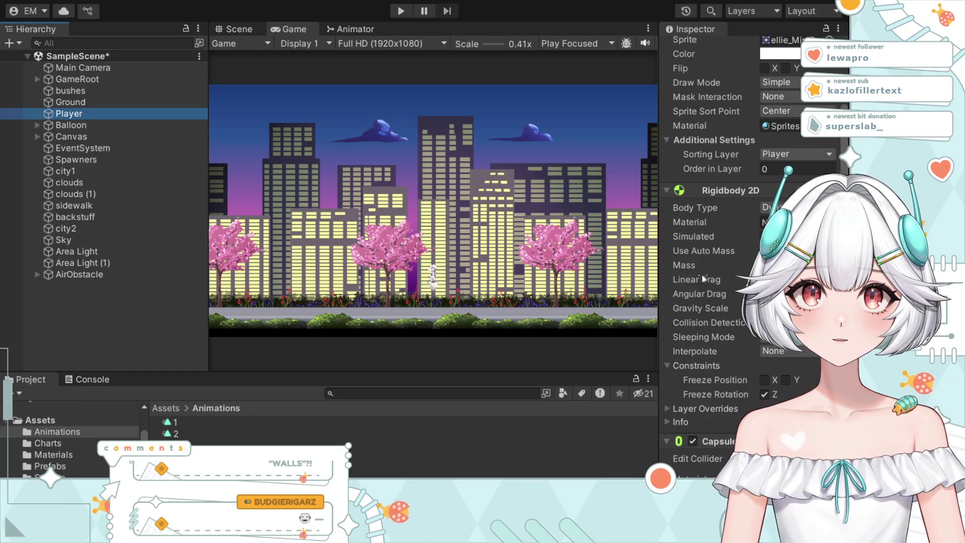
pyautogui.scroll(-10, 724, 357)
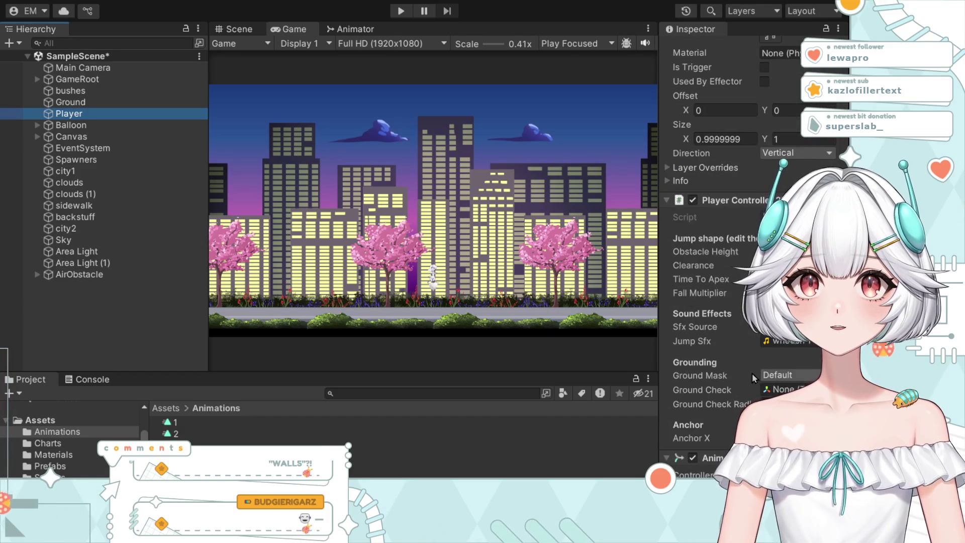
pyautogui.scroll(-5, 759, 352)
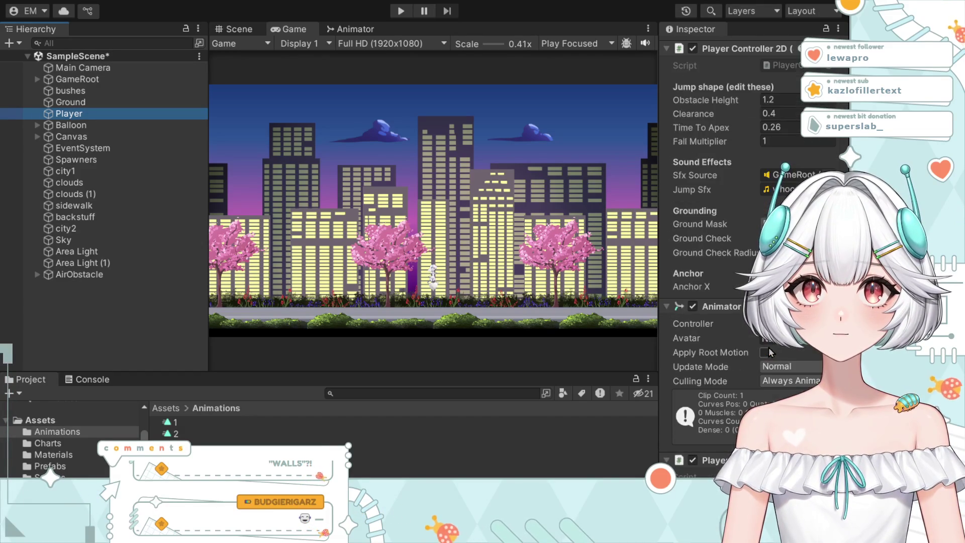
pyautogui.scroll(9, 769, 352)
pyautogui.scroll(10, 776, 365)
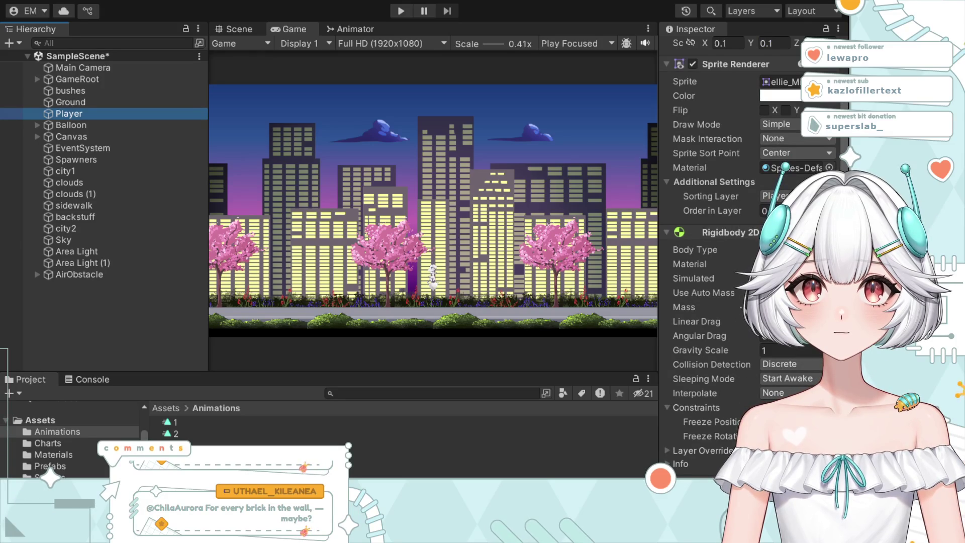
pyautogui.scroll(2, 760, 340)
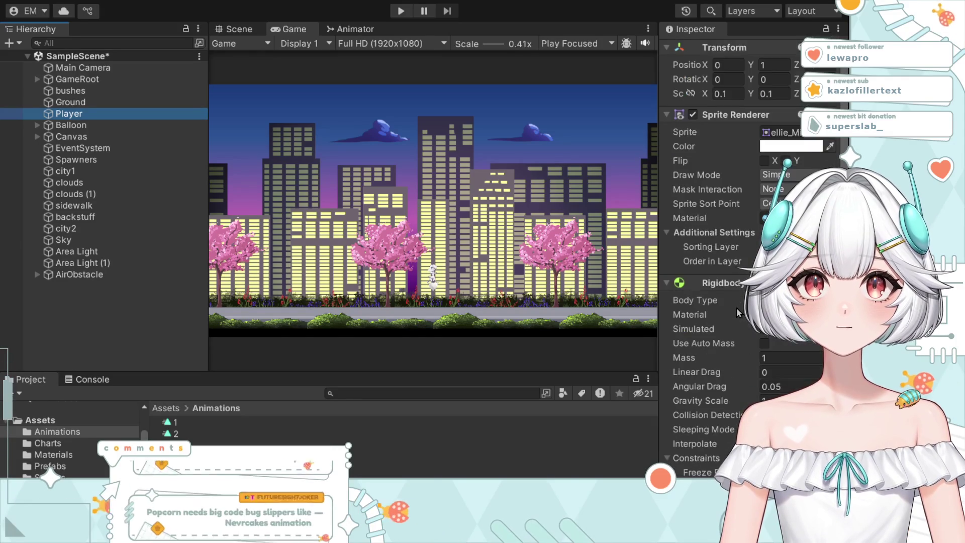
pyautogui.scroll(-5, 739, 313)
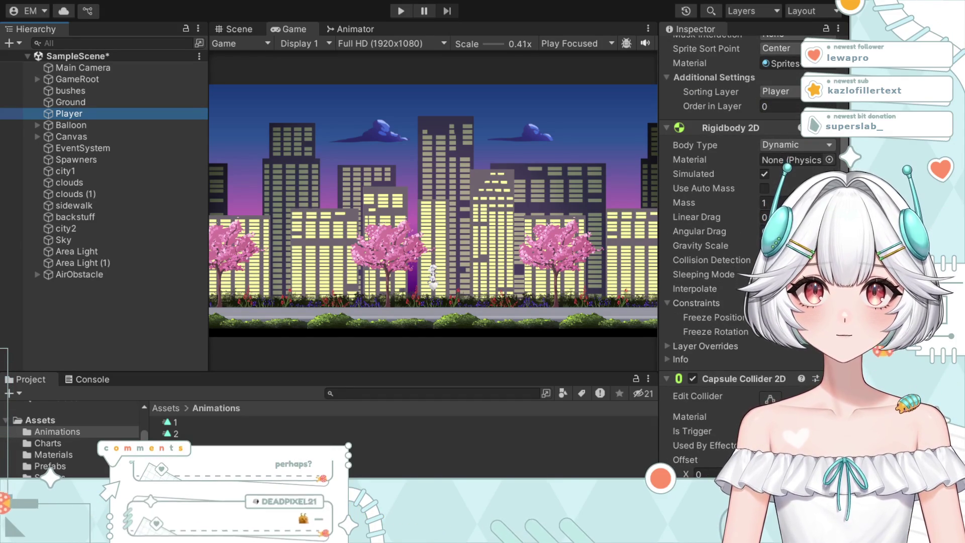
pyautogui.click(722, 416)
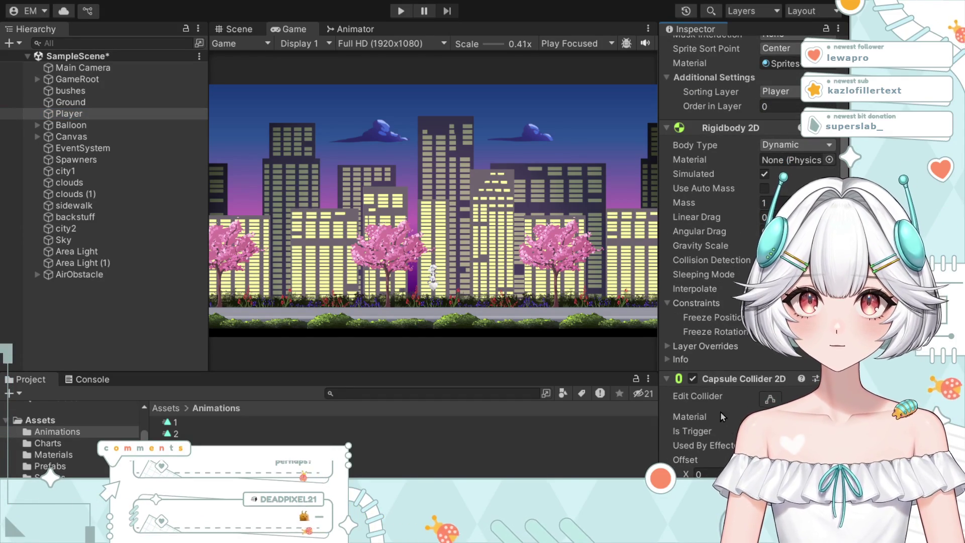
pyautogui.click(401, 11)
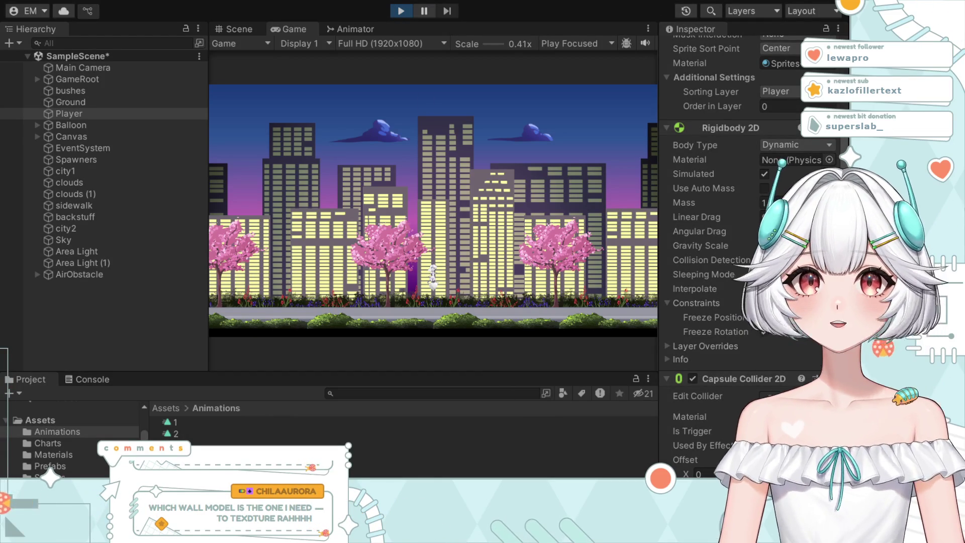
# Step: Start the run with Space, restart the game once, then exit Play mode with Ctrl+P
pyautogui.press('space')
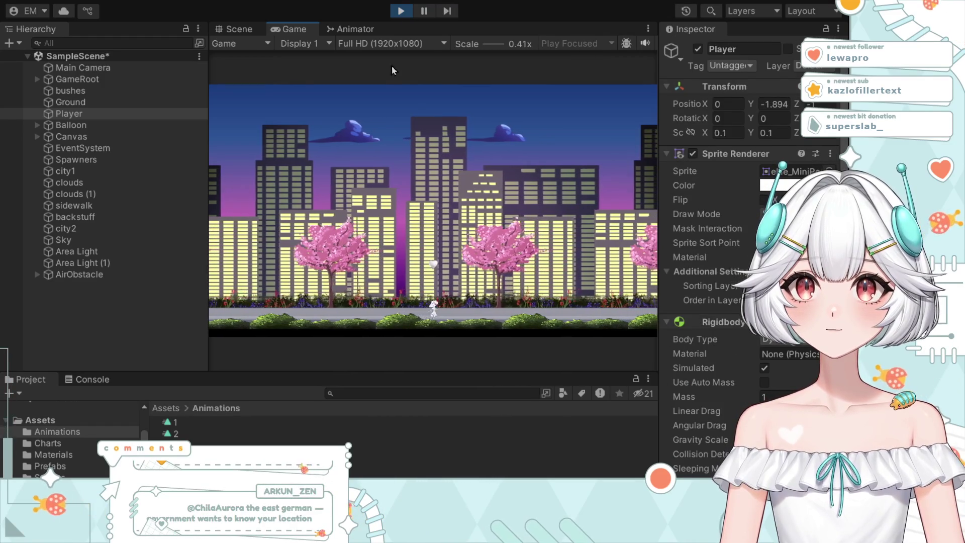
pyautogui.click(397, 12)
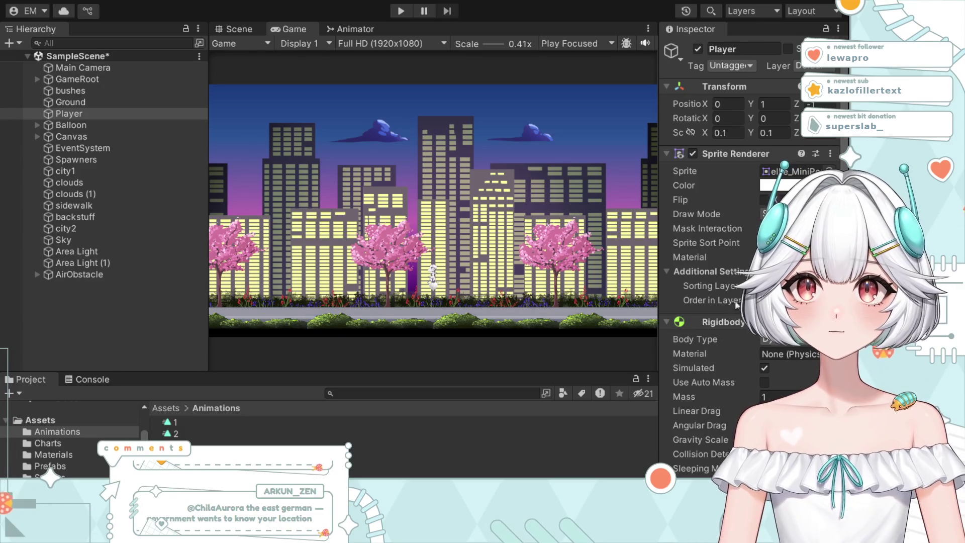
pyautogui.scroll(-5, 744, 251)
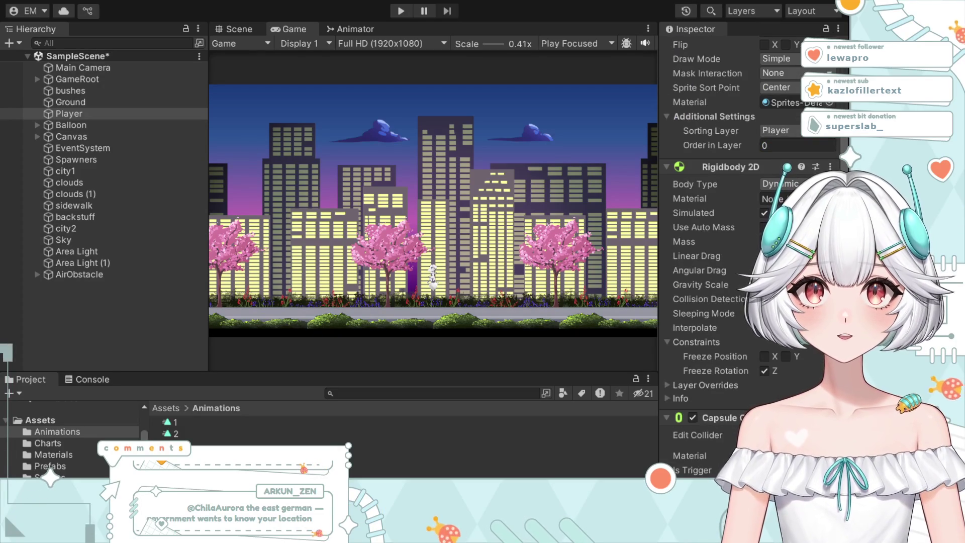
pyautogui.scroll(-4, 744, 251)
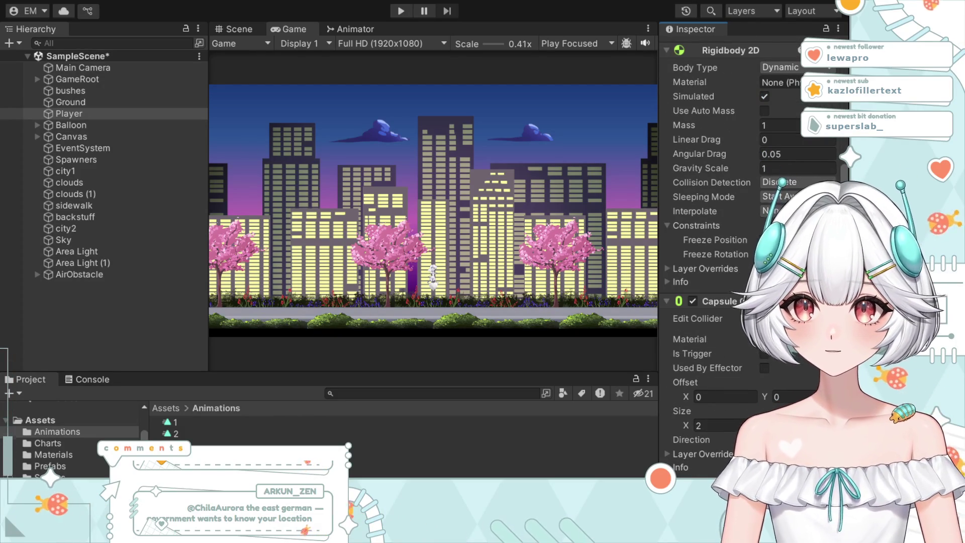
pyautogui.click(398, 14)
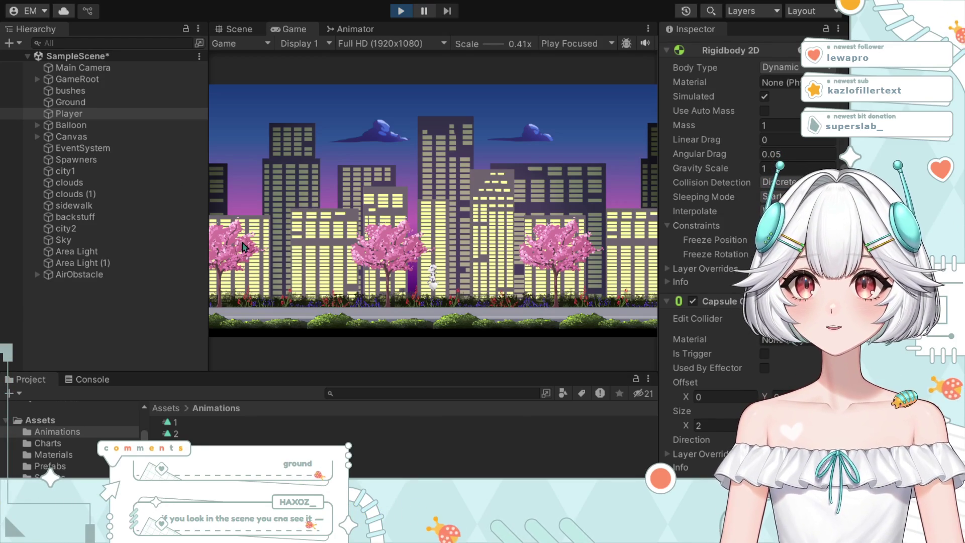
pyautogui.click(393, 303)
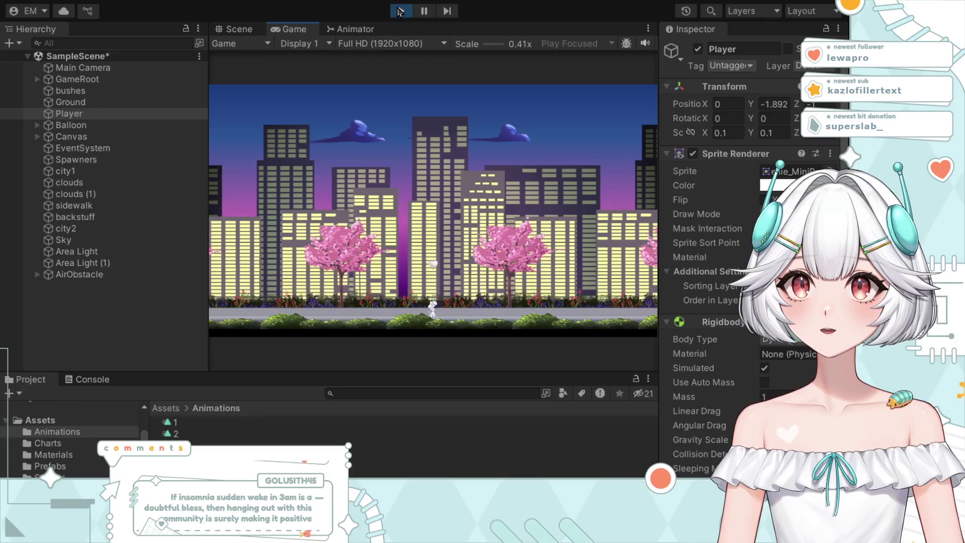
pyautogui.hotkey('ctrl', 'p')
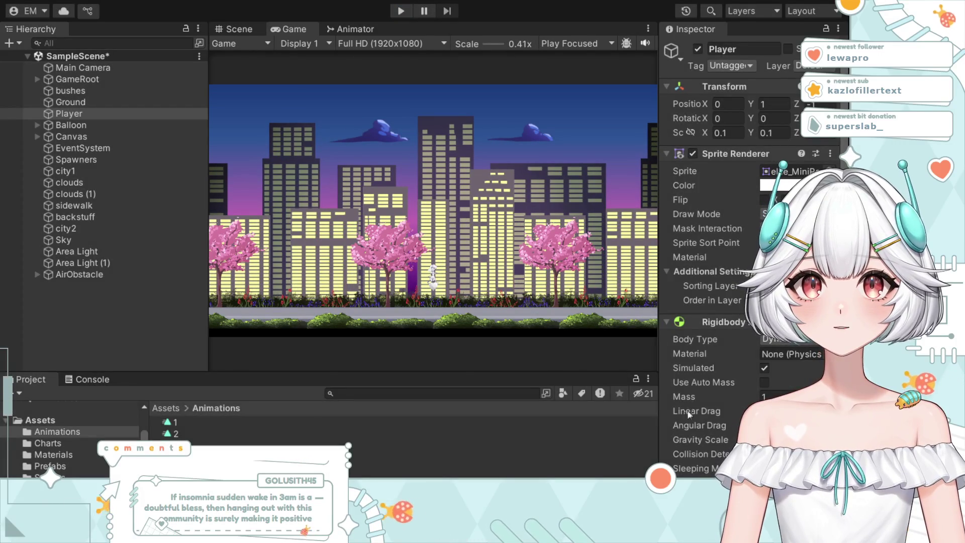
# Step: Set the Player's Capsule Collider 2D Size X to 1 and enter Play mode
pyautogui.scroll(-10, 713, 251)
pyautogui.scroll(-10, 714, 251)
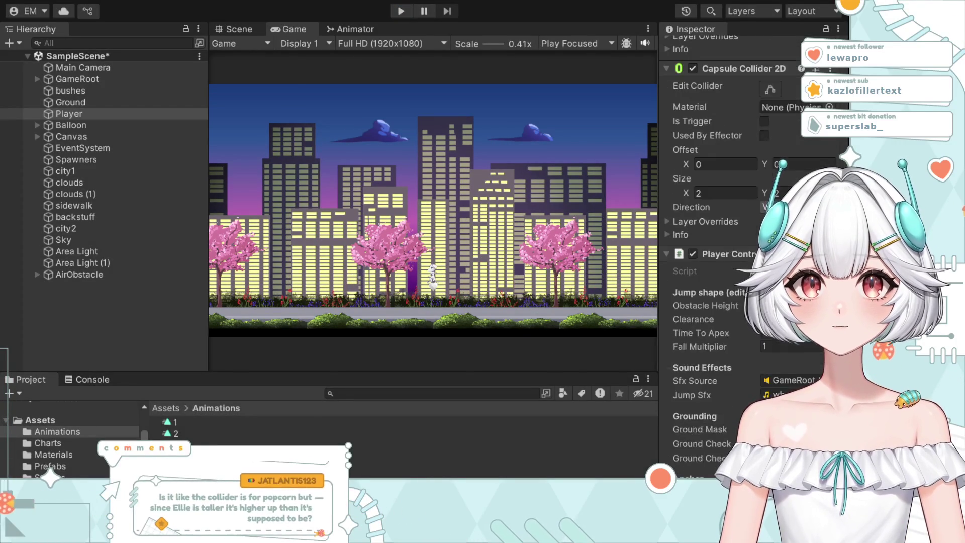
pyautogui.scroll(10, 714, 252)
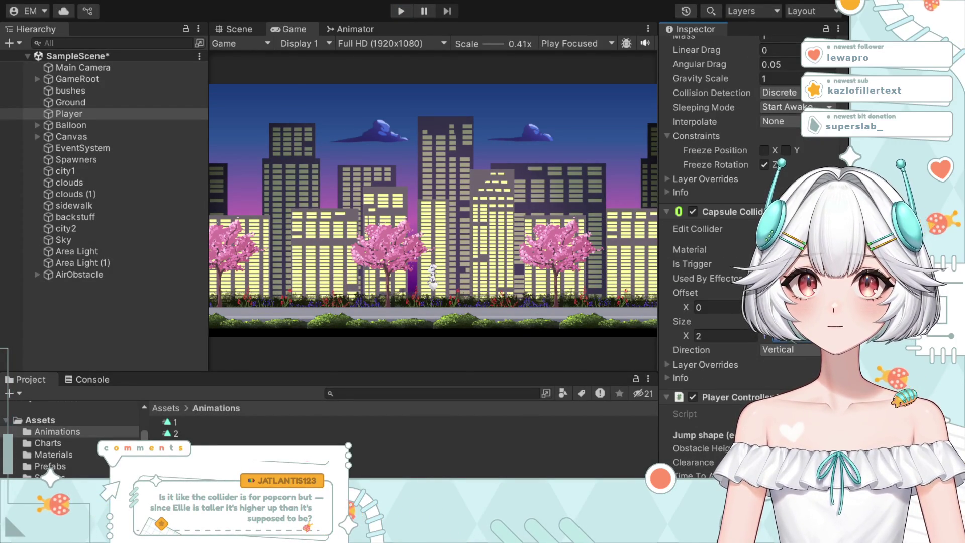
pyautogui.click(719, 336)
pyautogui.write('1')
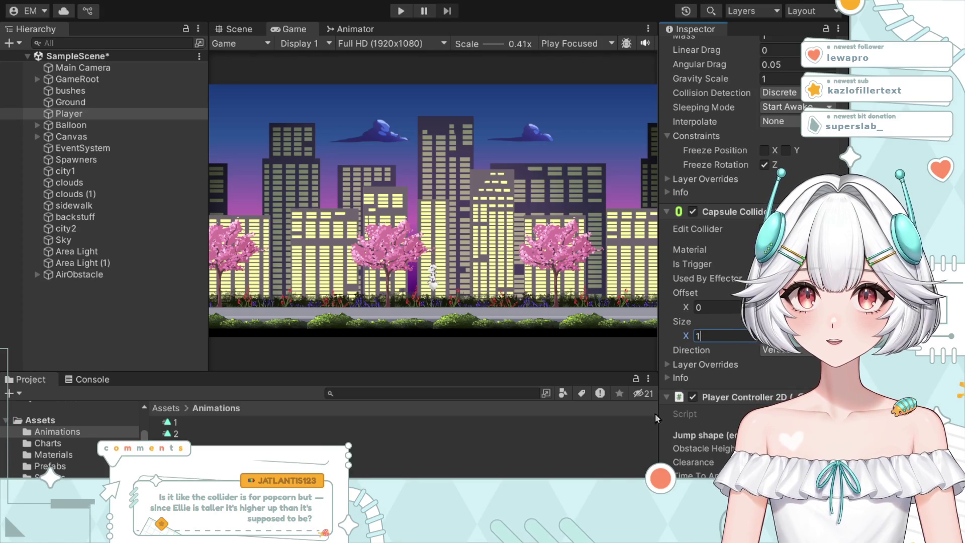
pyautogui.hotkey('ctrl', 'p')
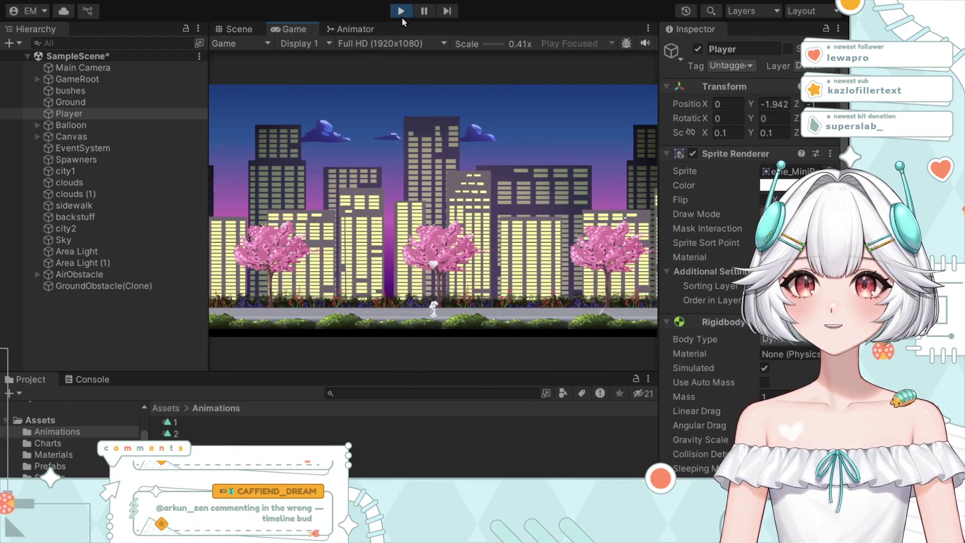
# Step: Stop the current run and restart Play mode to test the endless runner again
pyautogui.click(401, 12)
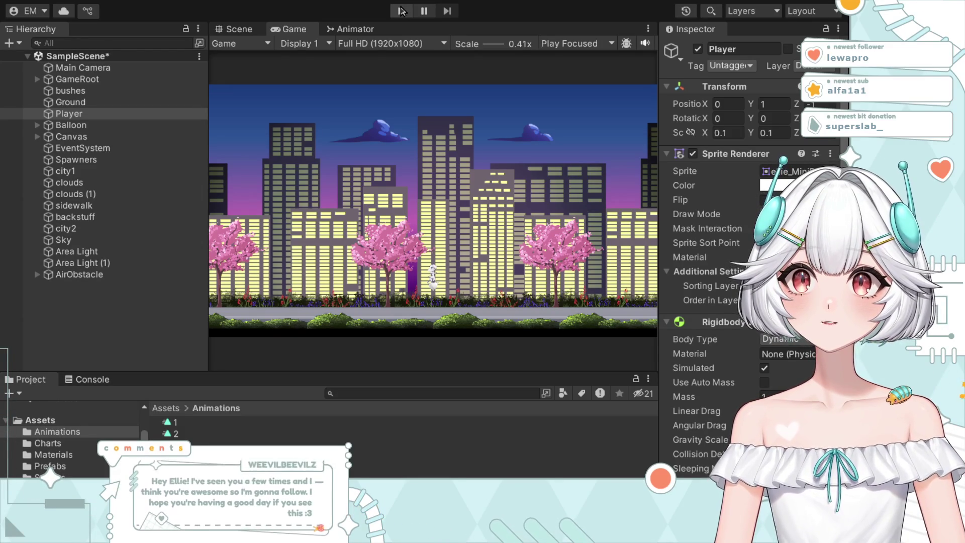
pyautogui.click(401, 11)
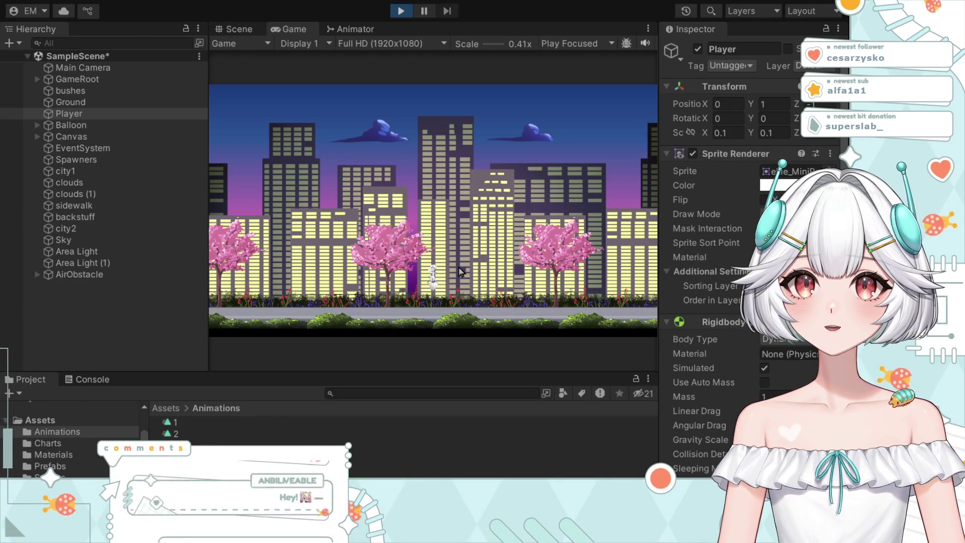
# Step: Stop the test and select the sidewalk object, keeping its name unchanged
pyautogui.click(399, 11)
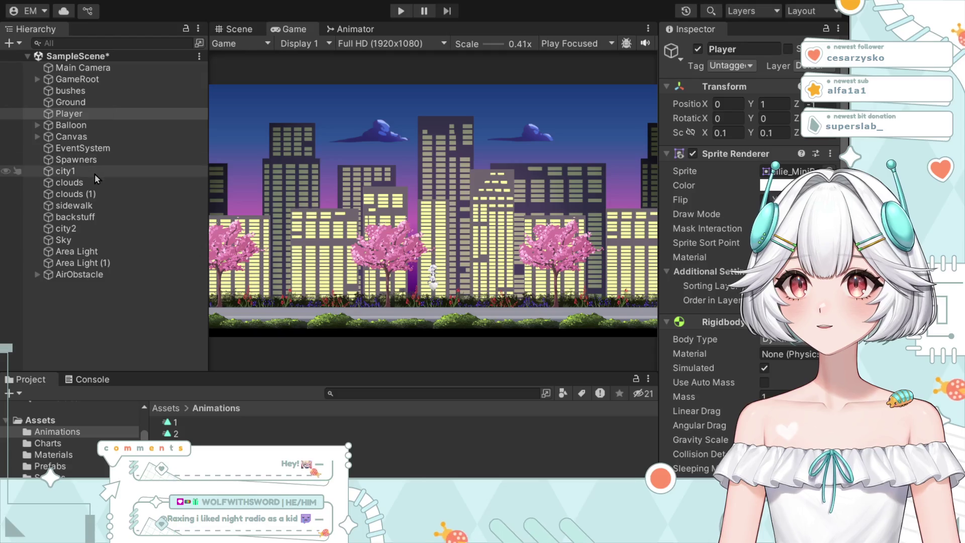
pyautogui.click(91, 210)
pyautogui.click(70, 205)
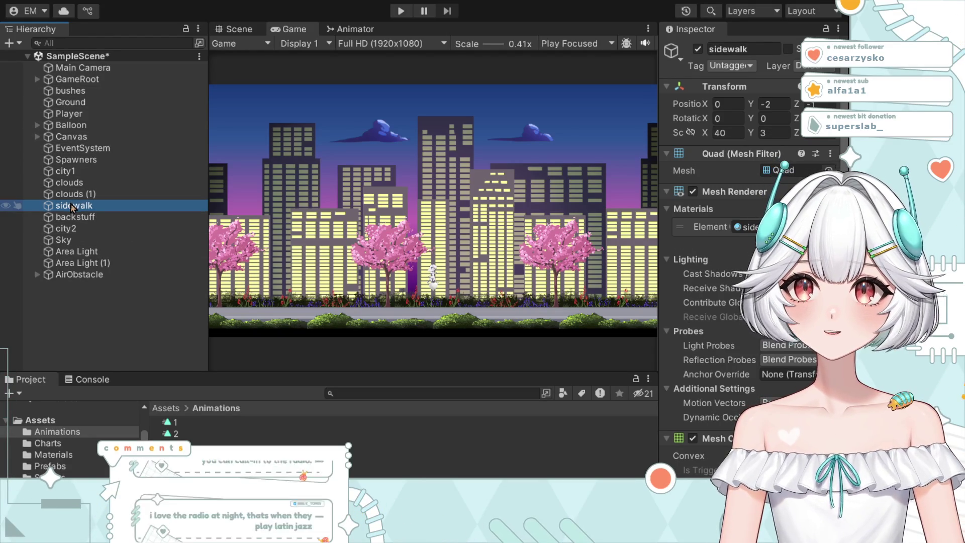
pyautogui.press('End')
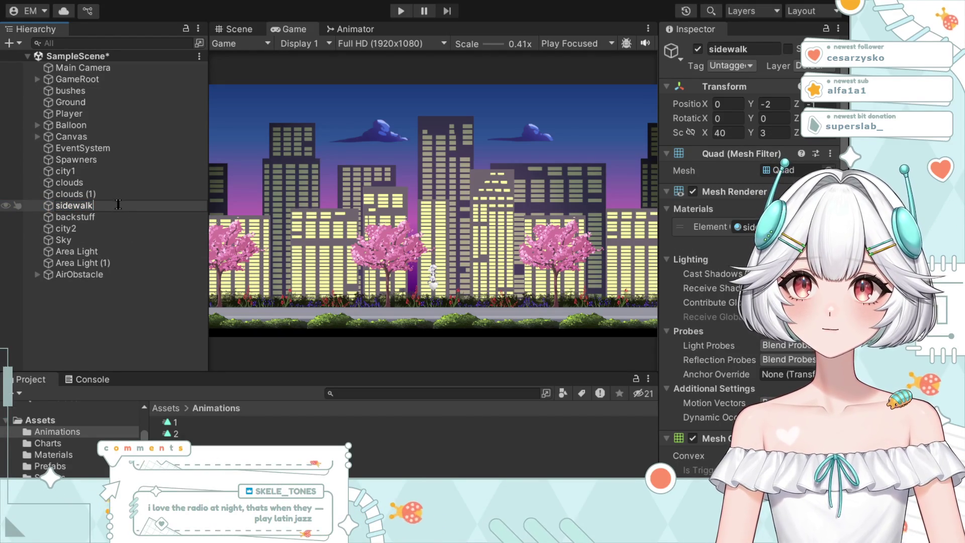
pyautogui.press('Return')
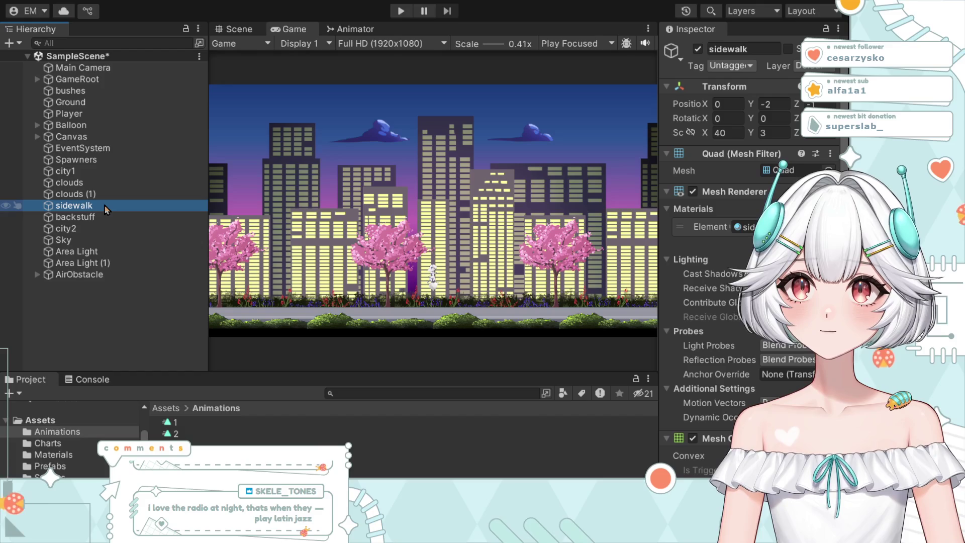
# Step: Review the sidewalk's components, including Mesh Collider Layer Overrides, back up to position Y -2
pyautogui.scroll(-4, 723, 164)
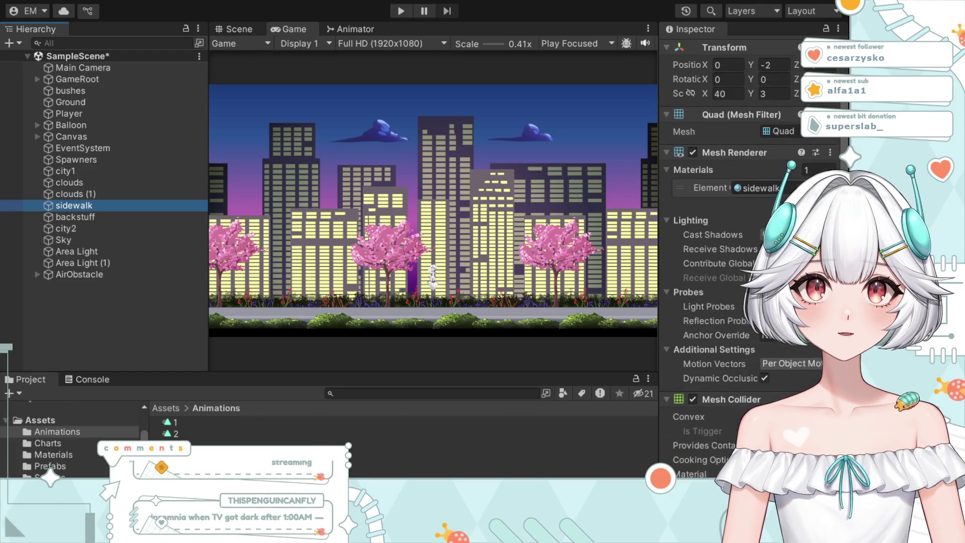
pyautogui.scroll(-3, 739, 356)
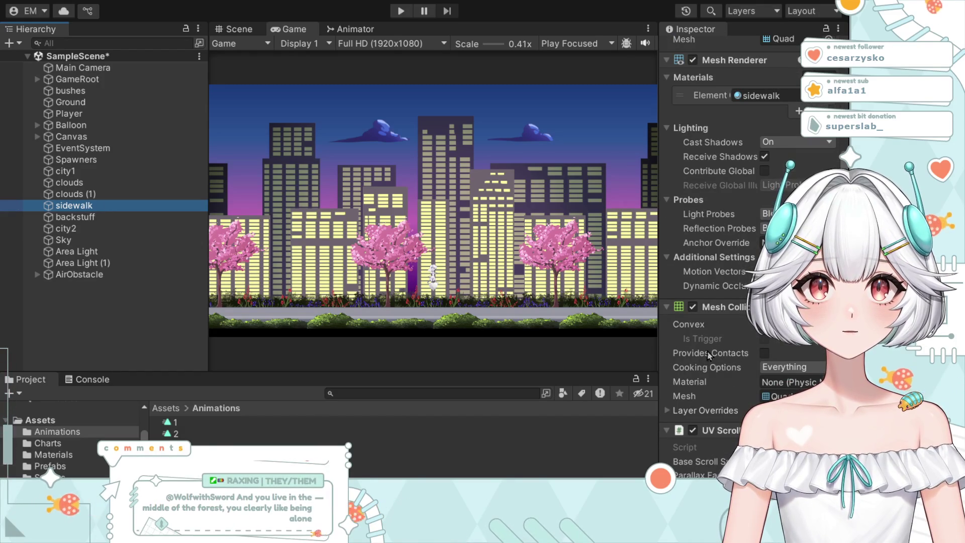
pyautogui.click(705, 410)
pyautogui.scroll(-2, 705, 403)
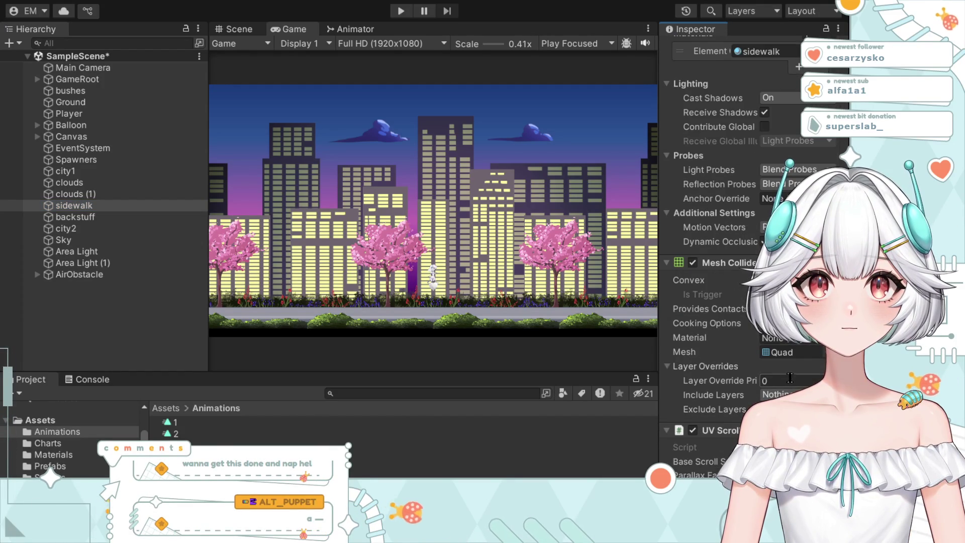
pyautogui.scroll(2, 790, 377)
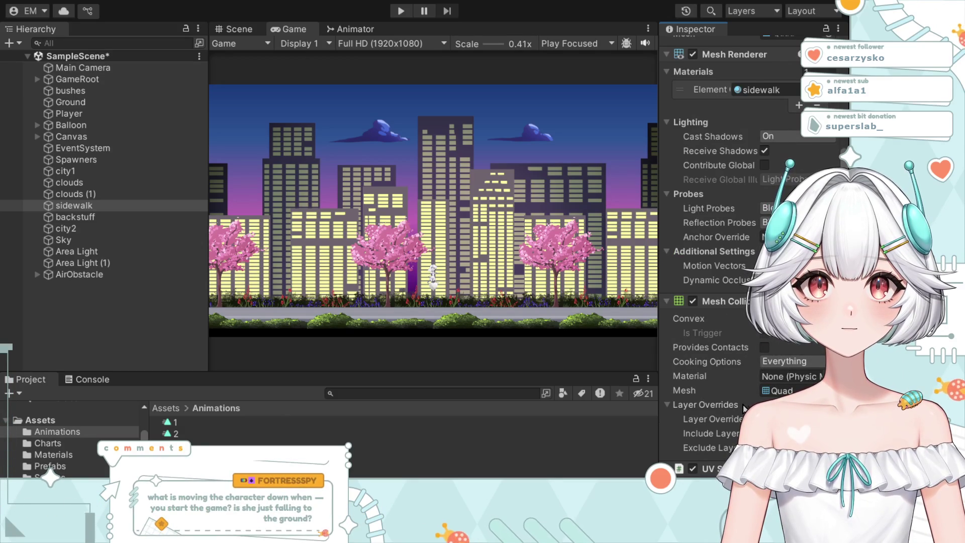
pyautogui.scroll(-2, 741, 399)
pyautogui.scroll(8, 741, 399)
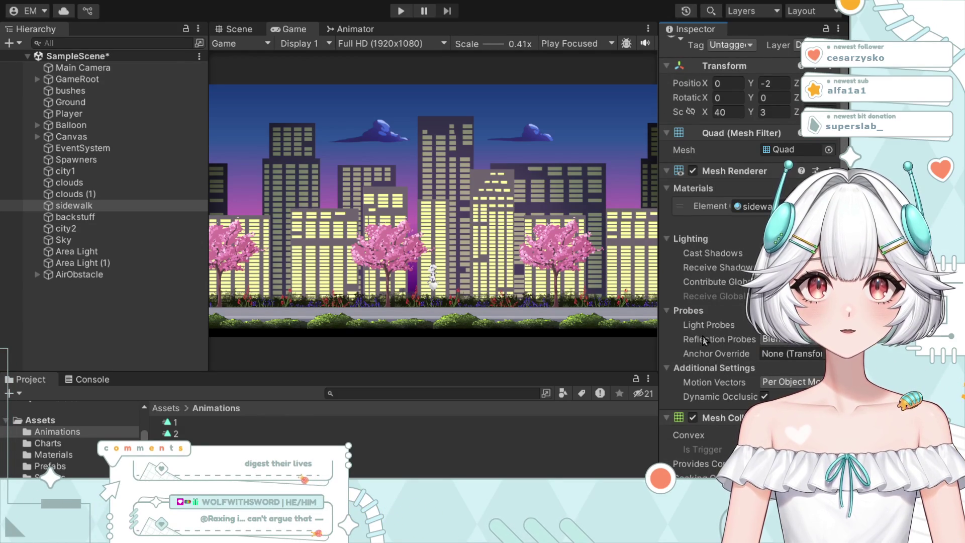
pyautogui.scroll(1, 704, 321)
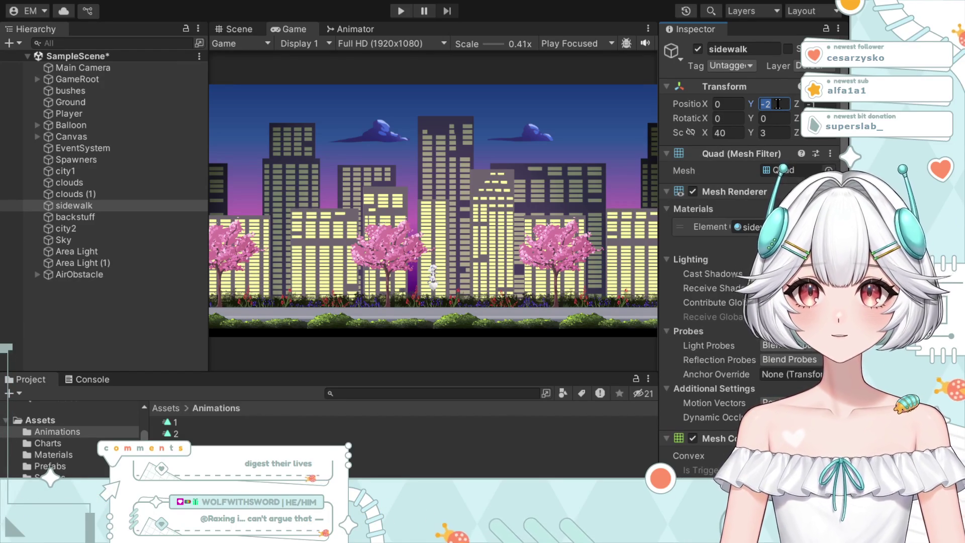
pyautogui.write('2')
pyautogui.press('BackSpace')
pyautogui.write('-2')
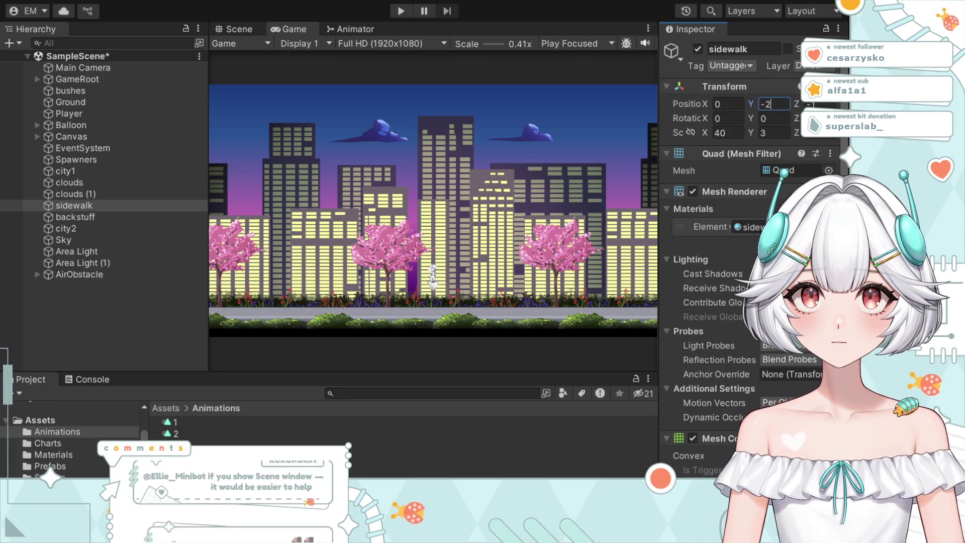
pyautogui.press('BackSpace')
pyautogui.write('1')
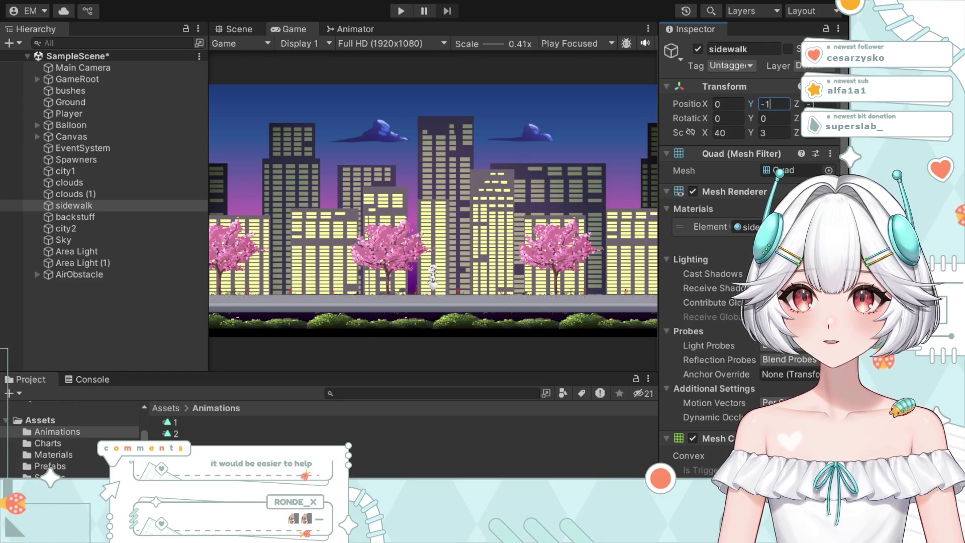
pyautogui.click(399, 11)
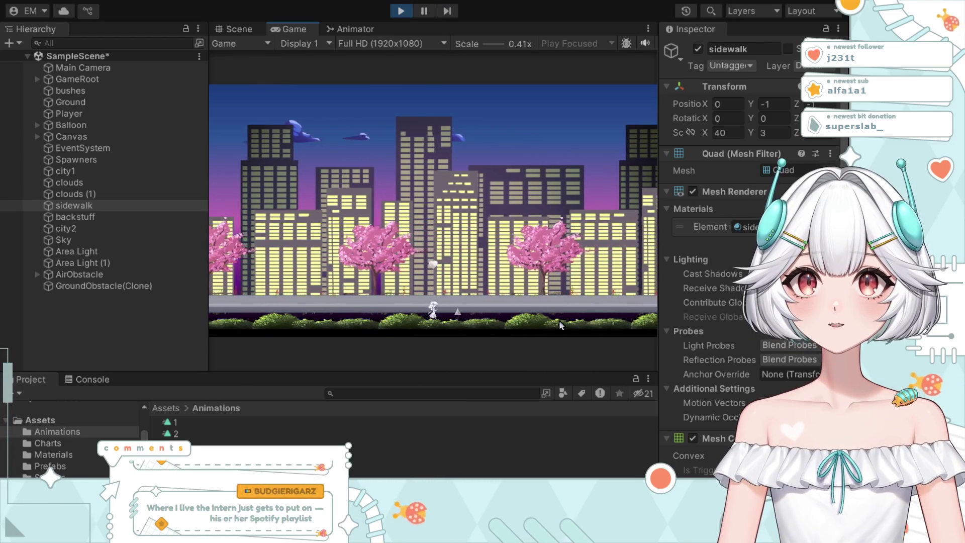
pyautogui.click(397, 11)
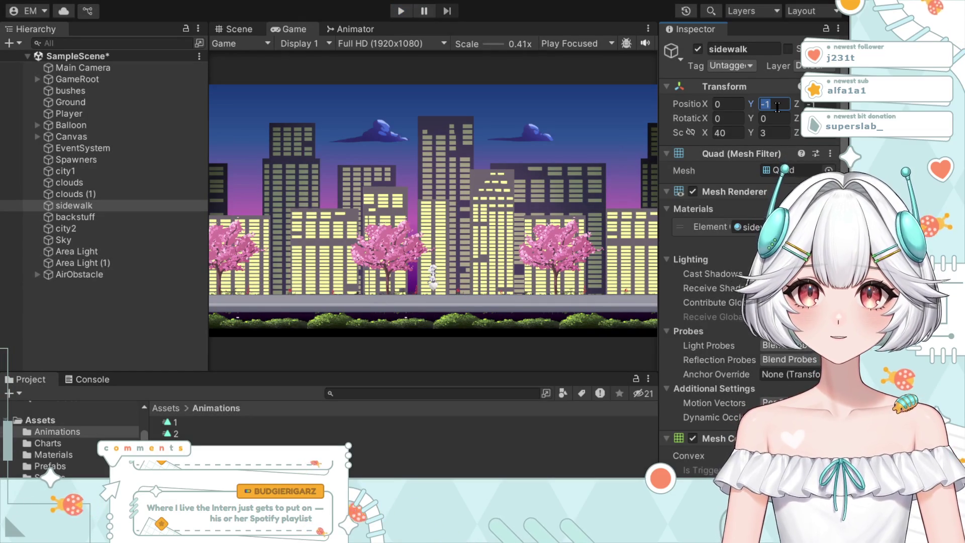
pyautogui.press('BackSpace')
pyautogui.write('2')
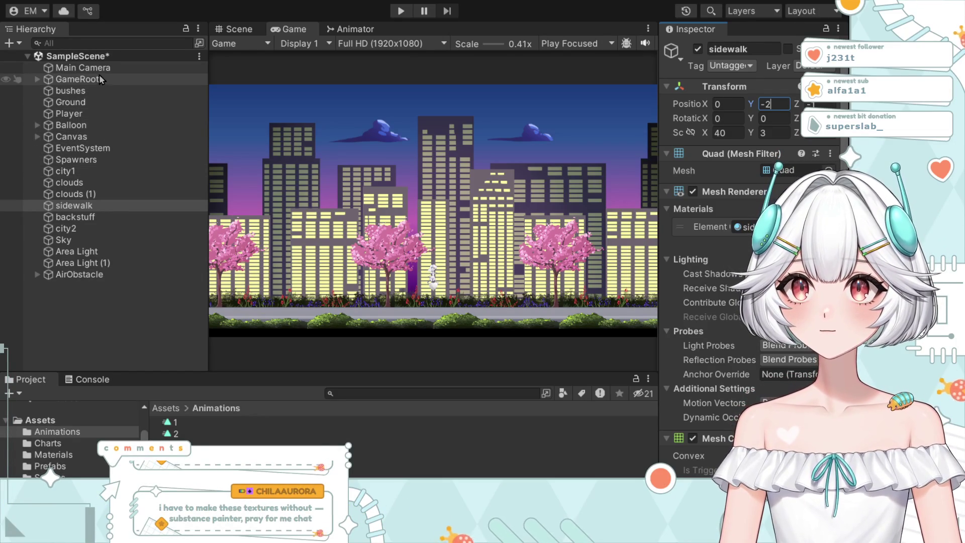
# Step: Select the bushes object, keep its name, and duplicate it as bushes (1)
pyautogui.click(98, 90)
pyautogui.scroll(-8, 739, 358)
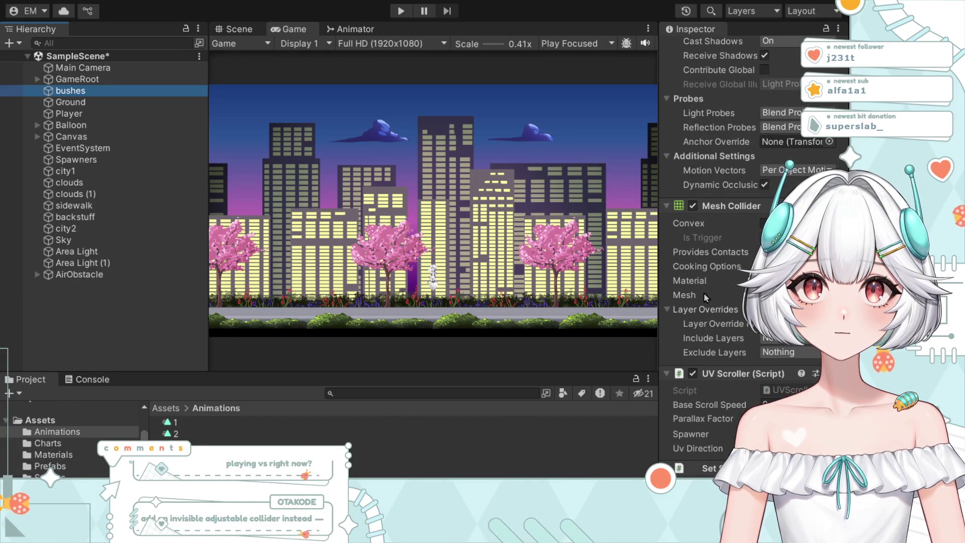
pyautogui.scroll(8, 784, 114)
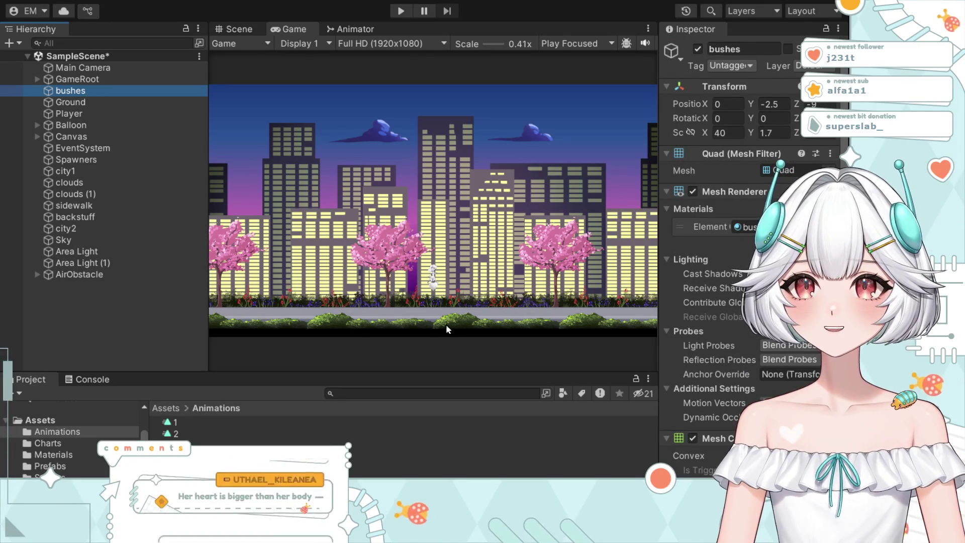
pyautogui.click(78, 94)
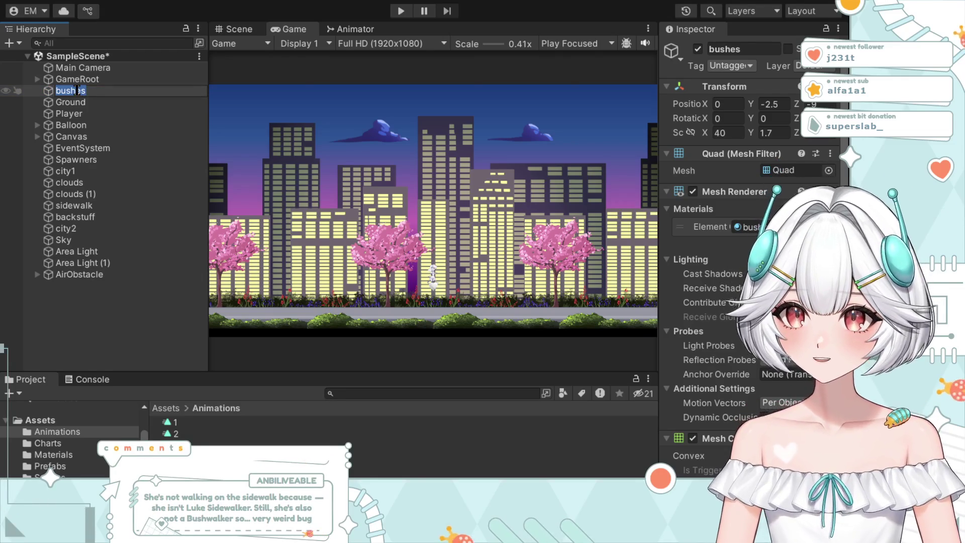
pyautogui.click(91, 95)
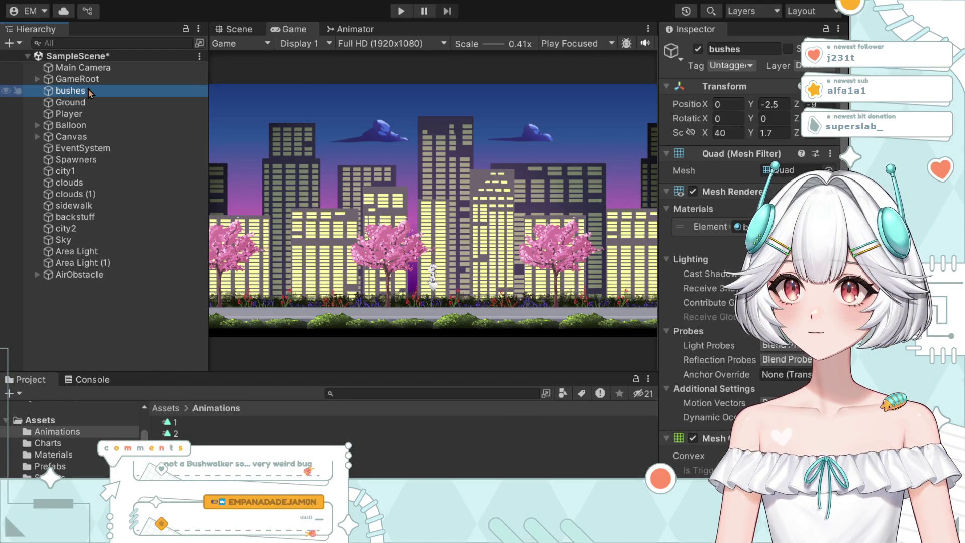
pyautogui.hotkey('ctrl', 'd')
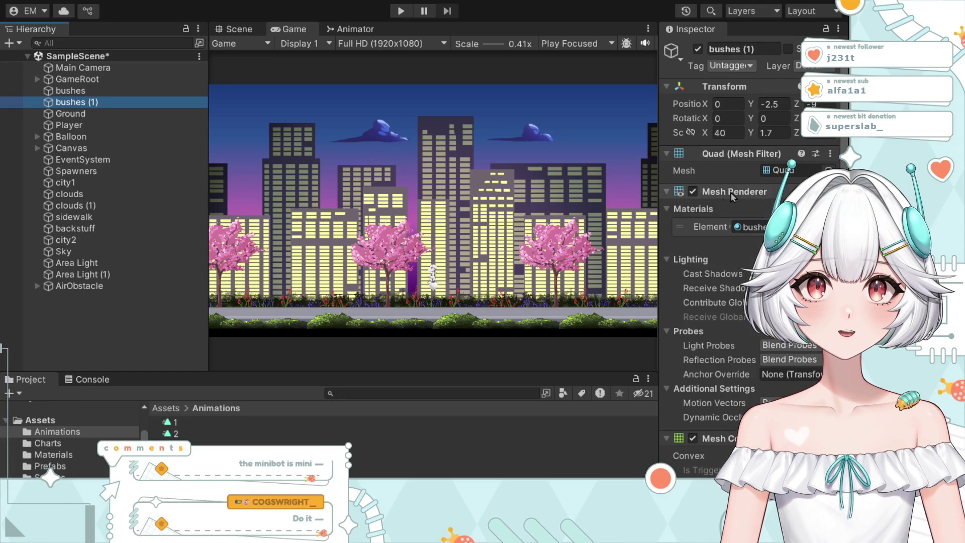
# Step: Remove the duplicate's material, set its Y position to -1.5, and playtest
pyautogui.click(761, 207)
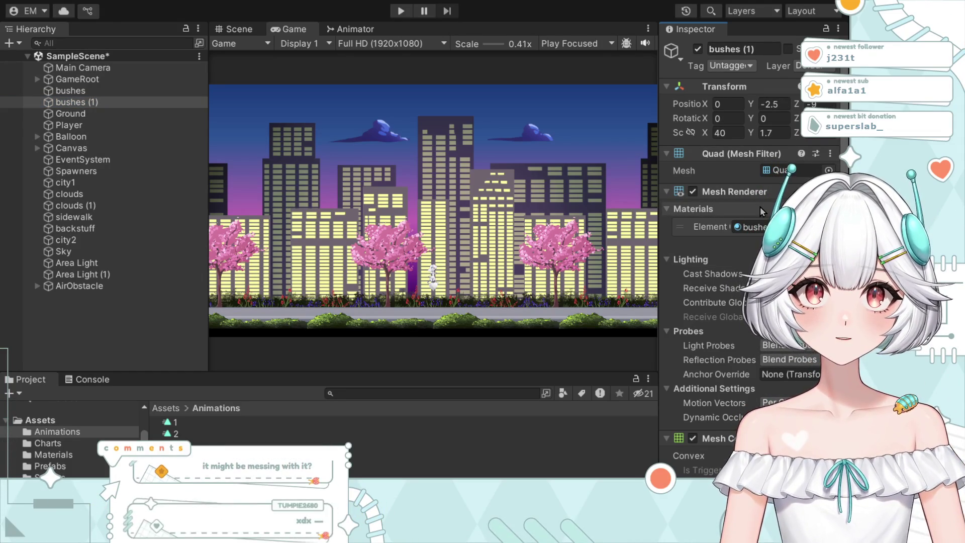
pyautogui.press('Delete')
pyautogui.click(772, 105)
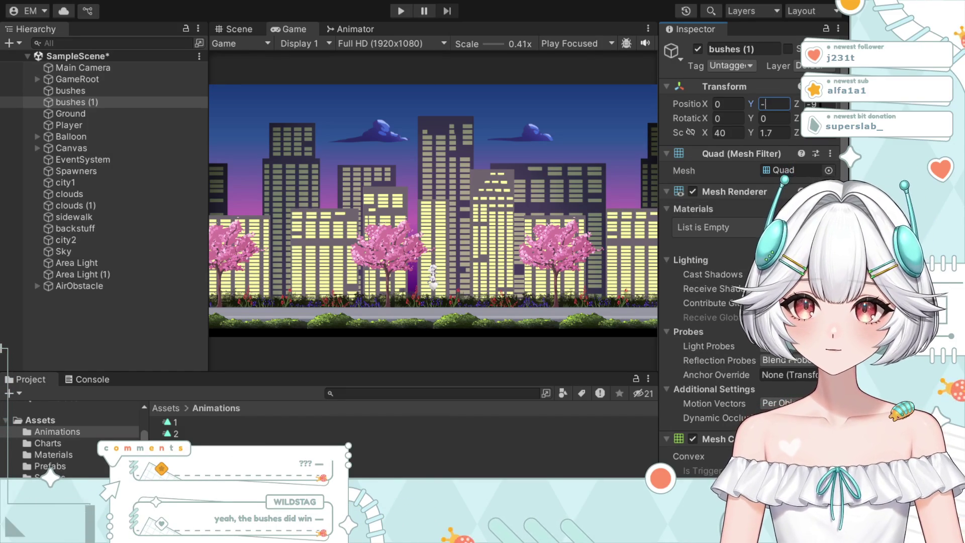
pyautogui.write('1.5')
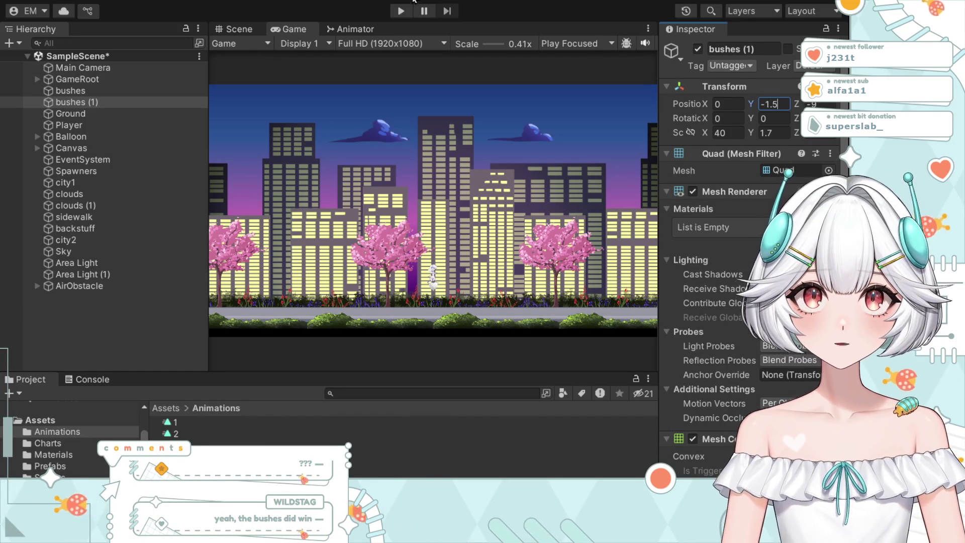
pyautogui.hotkey('ctrl', 'p')
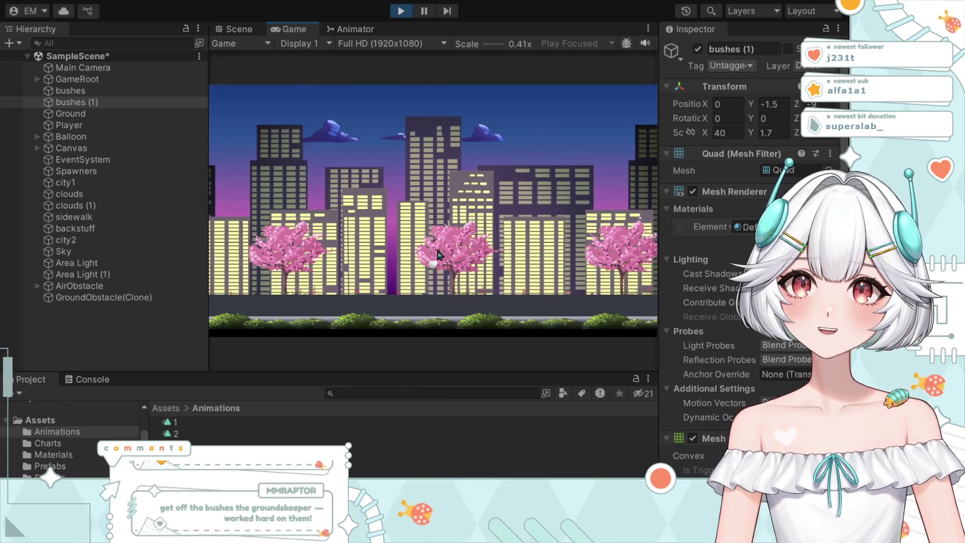
pyautogui.click(401, 10)
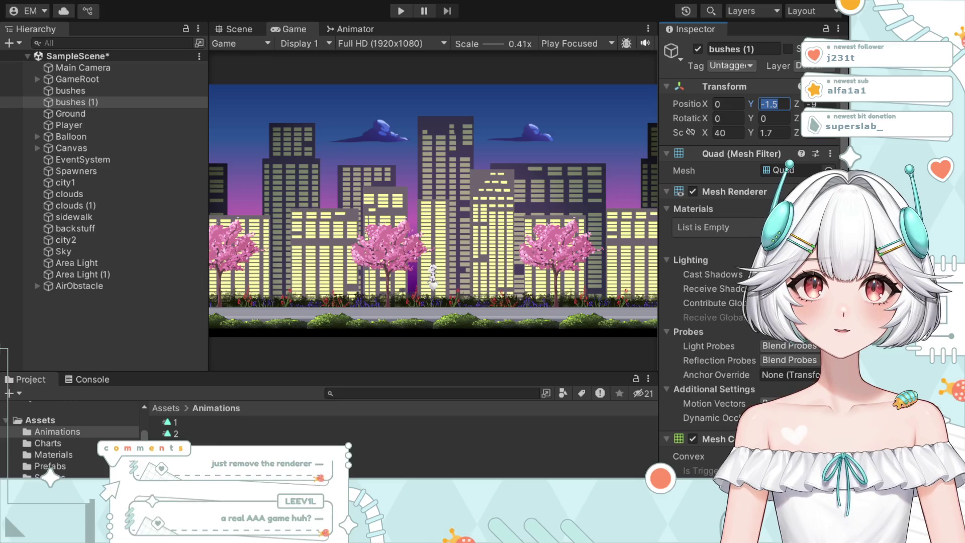
# Step: Set bushes (1) Y to -2, assign a sprite material, and playtest it
pyautogui.press('BackSpace')
pyautogui.press('BackSpace')
pyautogui.write('-2')
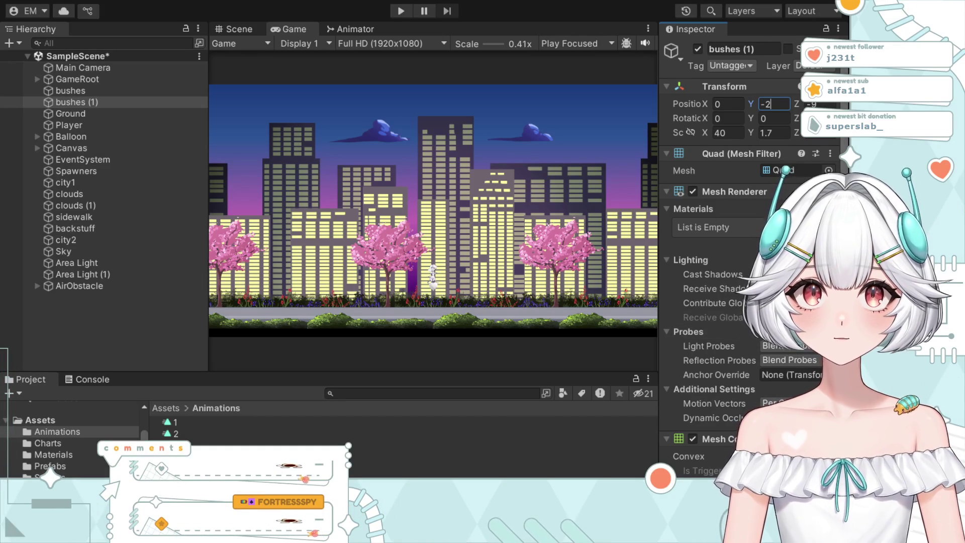
pyautogui.press('Return')
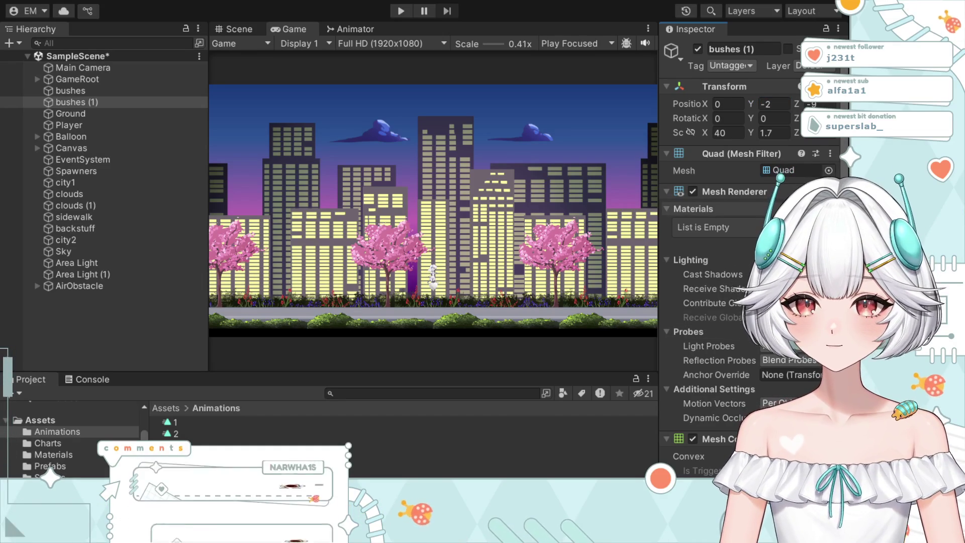
pyautogui.click(819, 241)
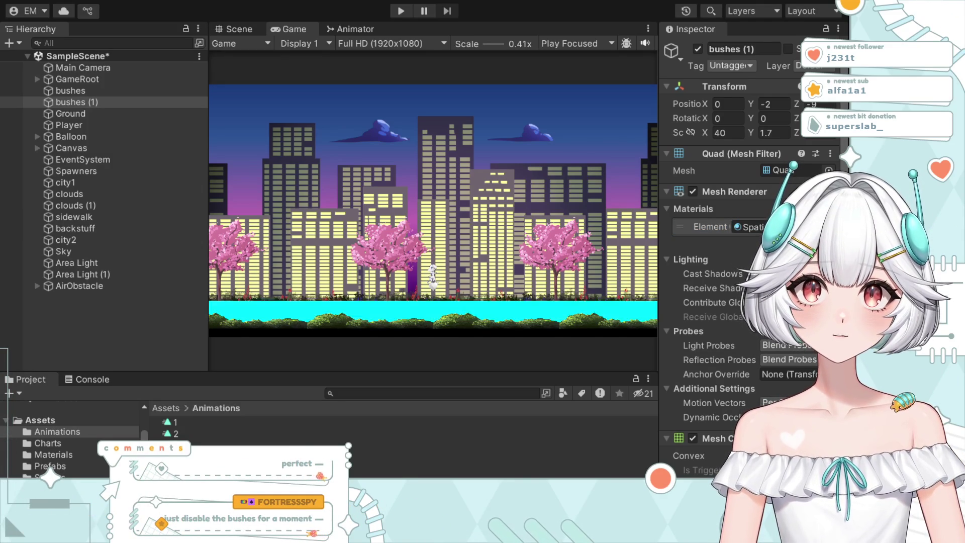
pyautogui.press('Down')
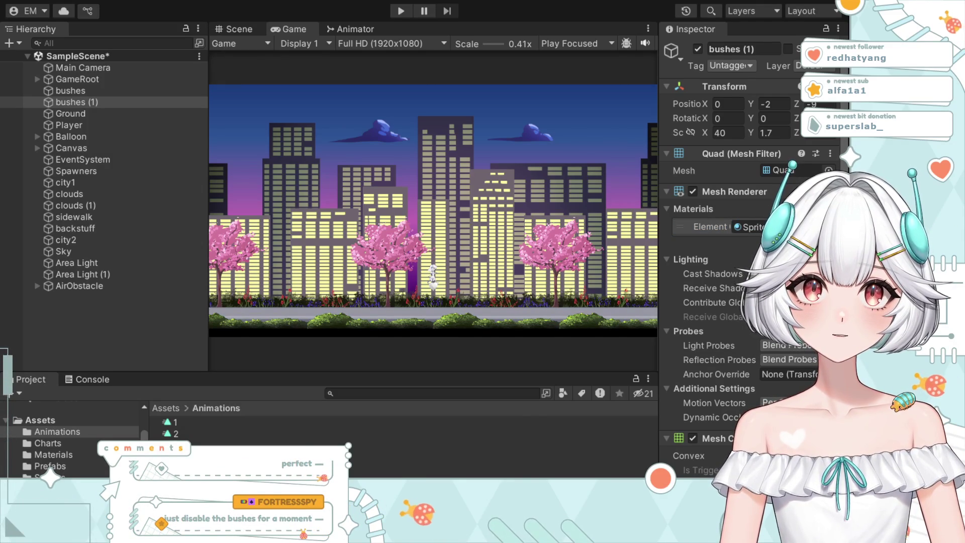
pyautogui.press('Return')
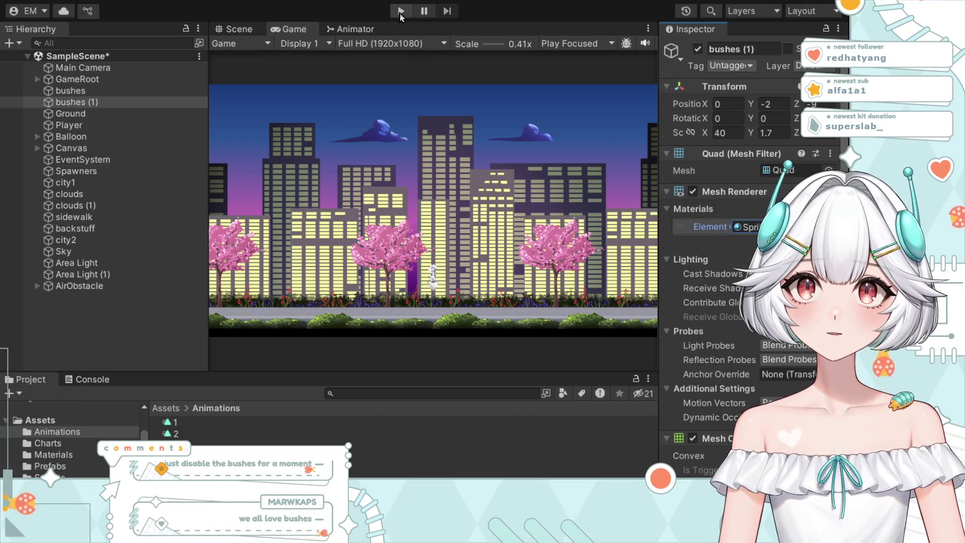
pyautogui.click(401, 12)
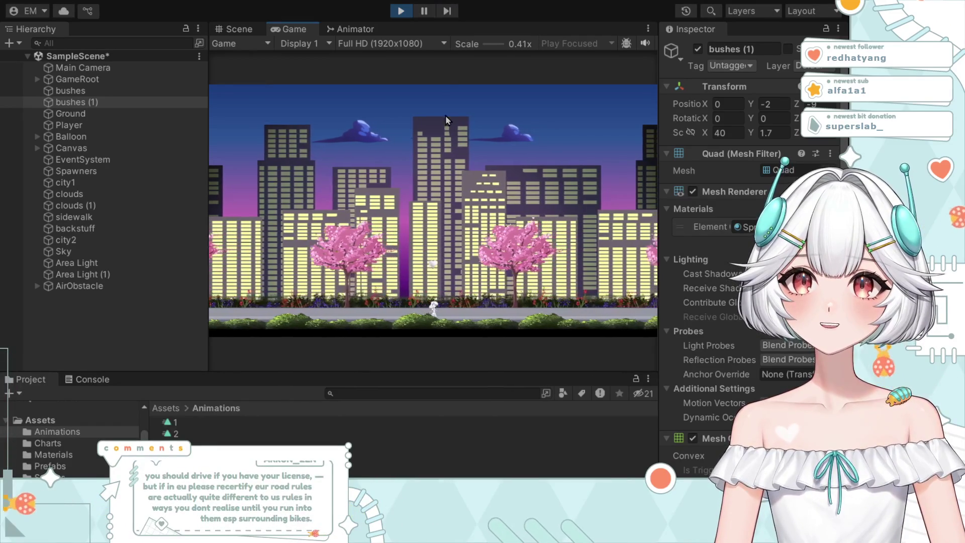
pyautogui.click(401, 11)
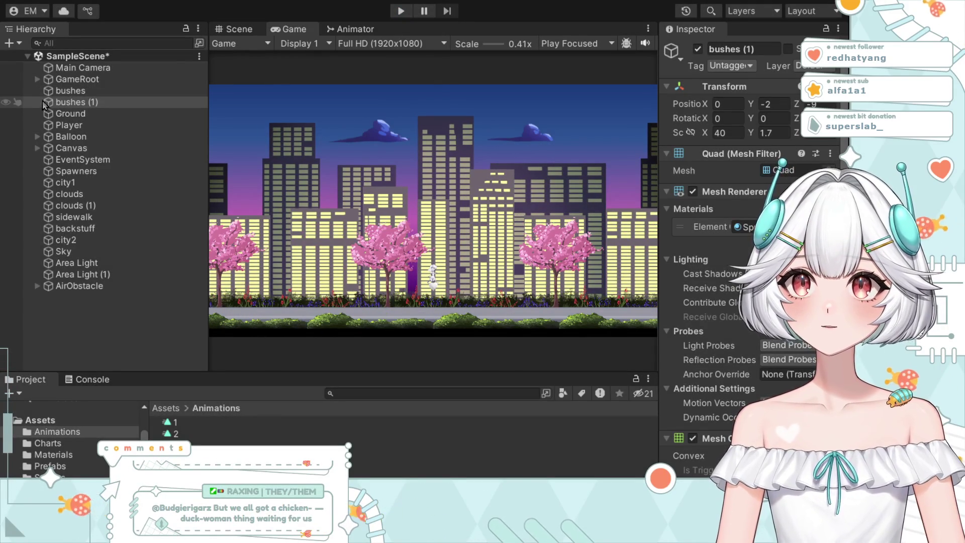
pyautogui.click(106, 91)
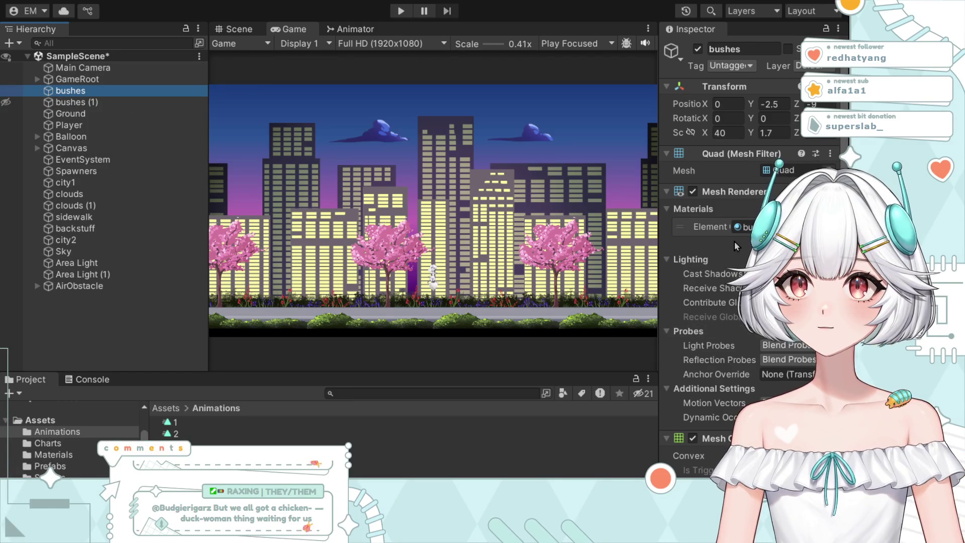
pyautogui.click(774, 104)
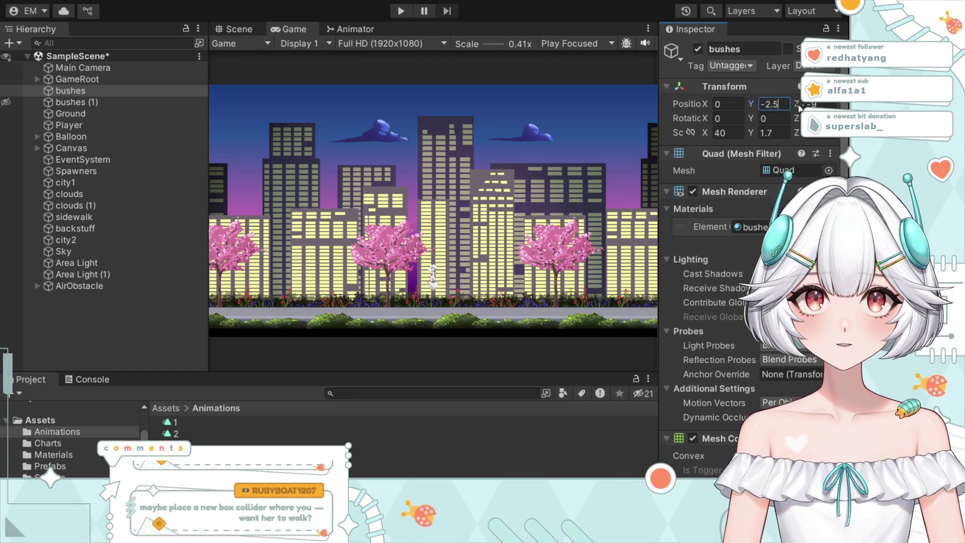
pyautogui.press('BackSpace')
pyautogui.press('BackSpace')
pyautogui.click(401, 11)
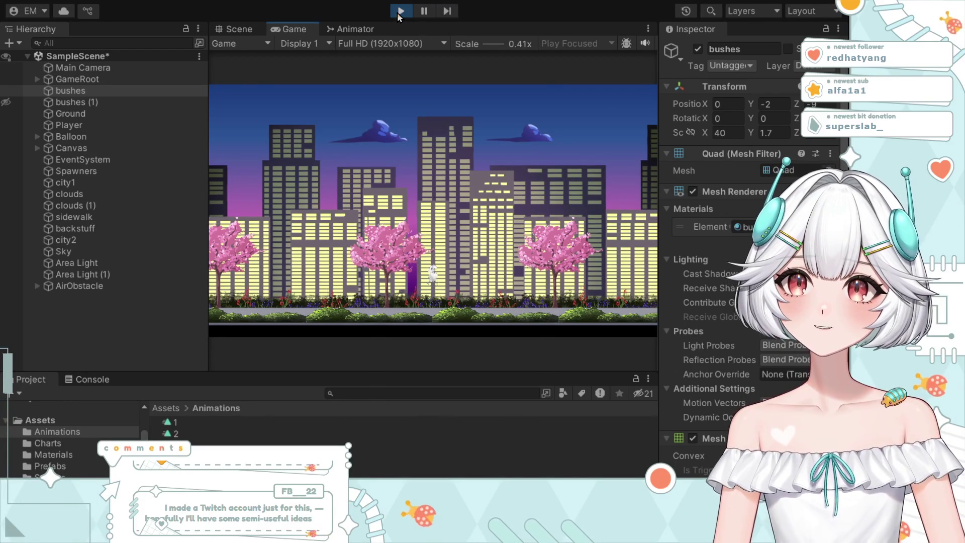
pyautogui.click(397, 13)
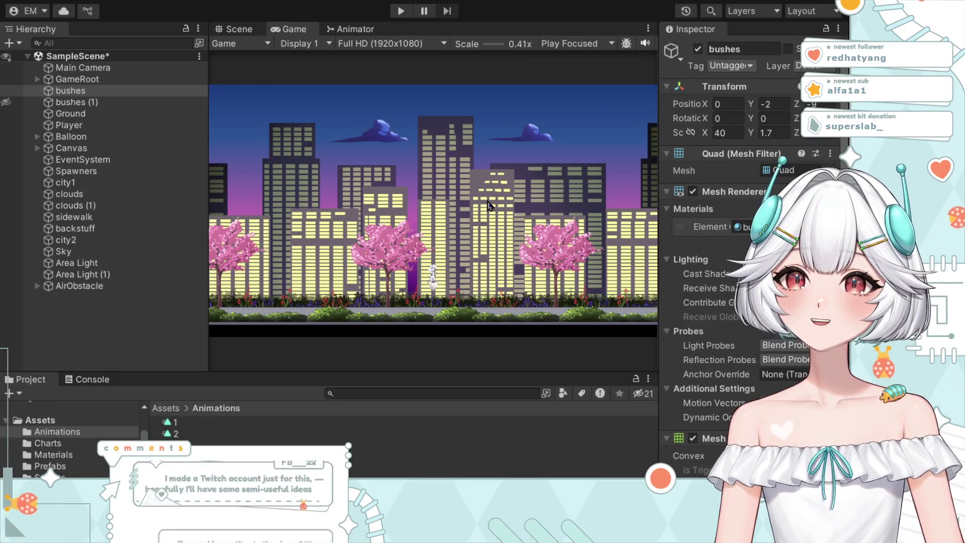
pyautogui.click(777, 103)
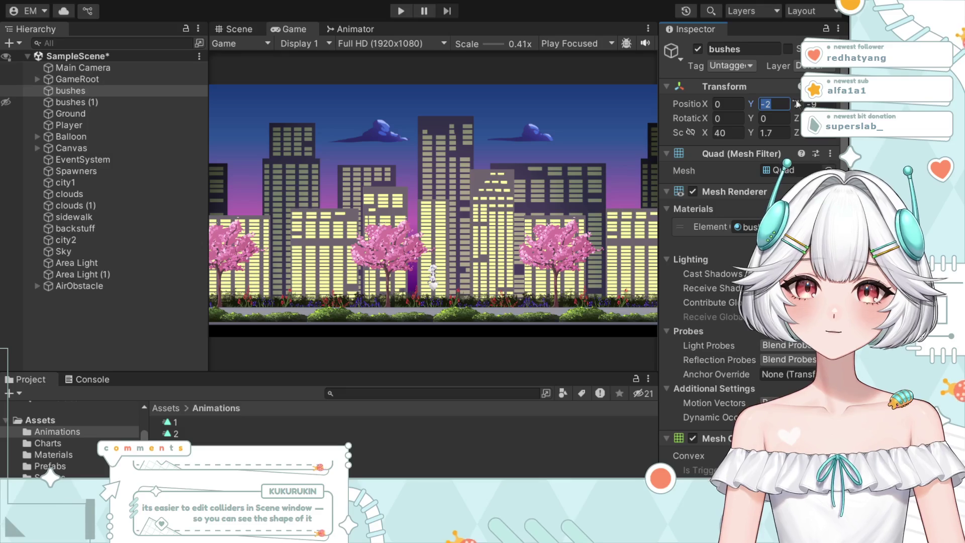
pyautogui.write('.5')
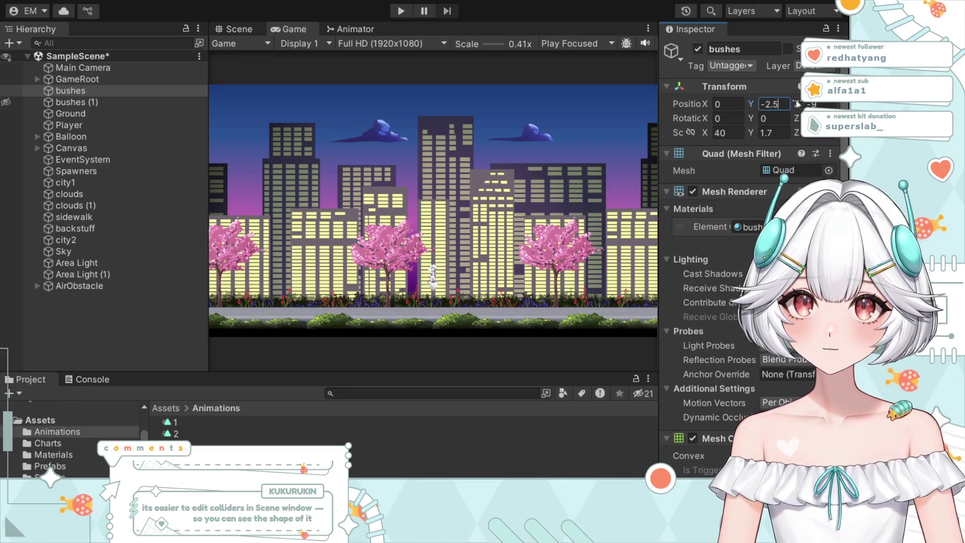
pyautogui.click(786, 131)
pyautogui.press('BackSpace')
pyautogui.press('BackSpace')
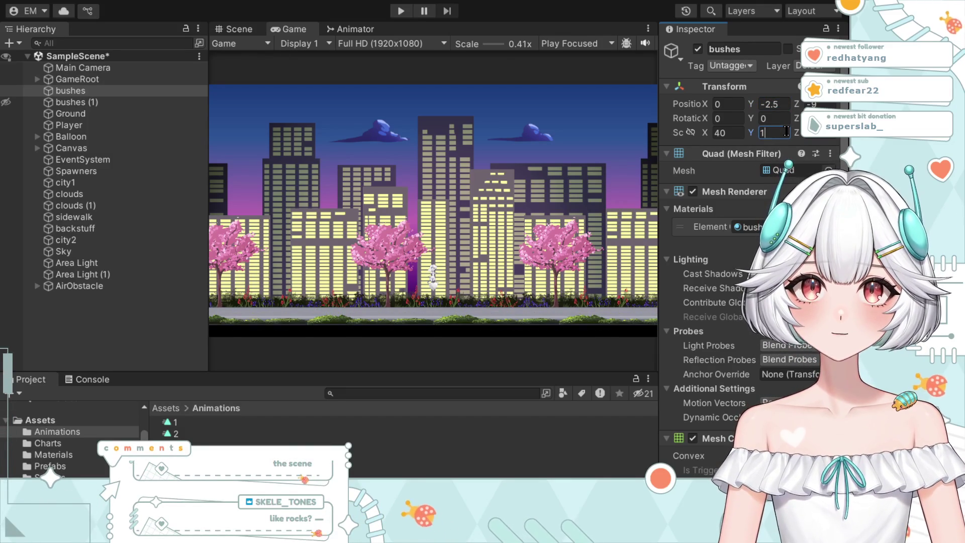
pyautogui.press('BackSpace')
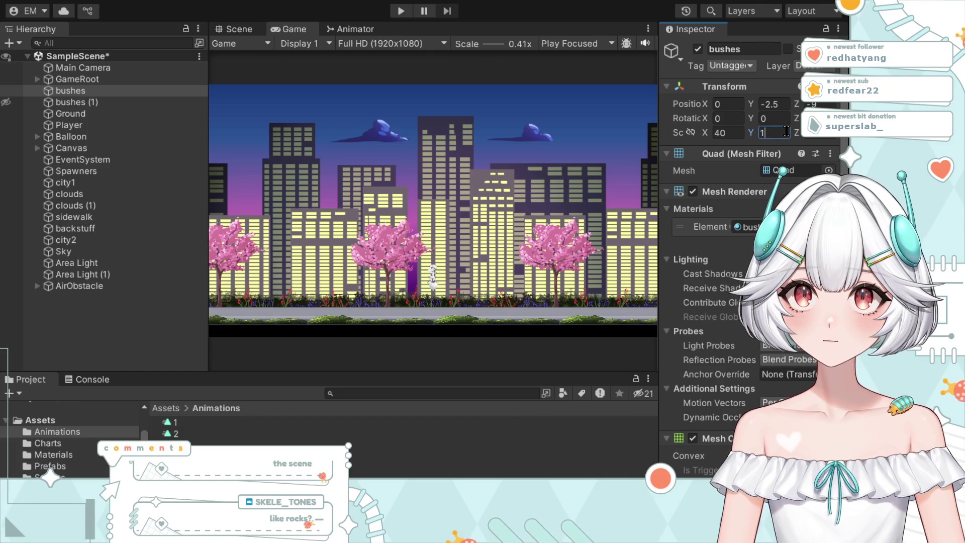
pyautogui.press('BackSpace')
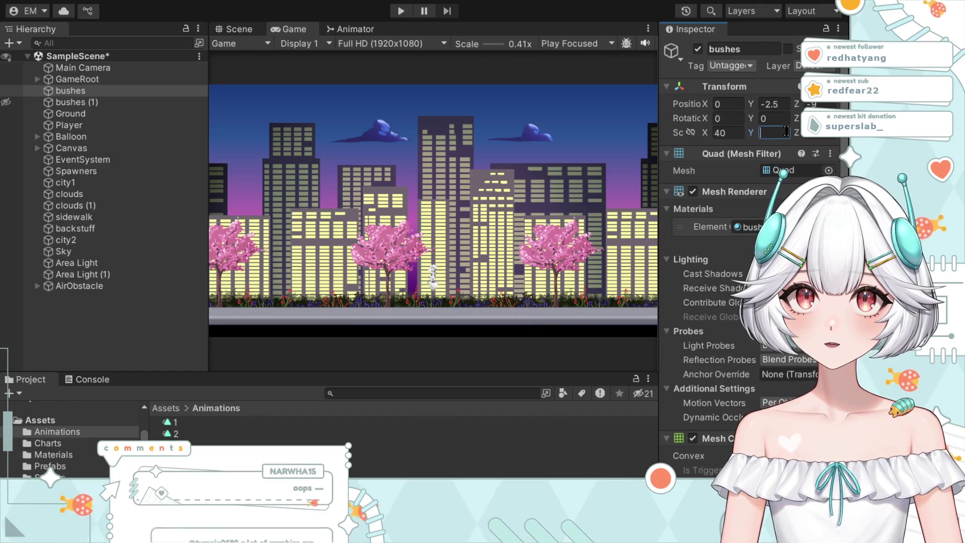
pyautogui.write('1.')
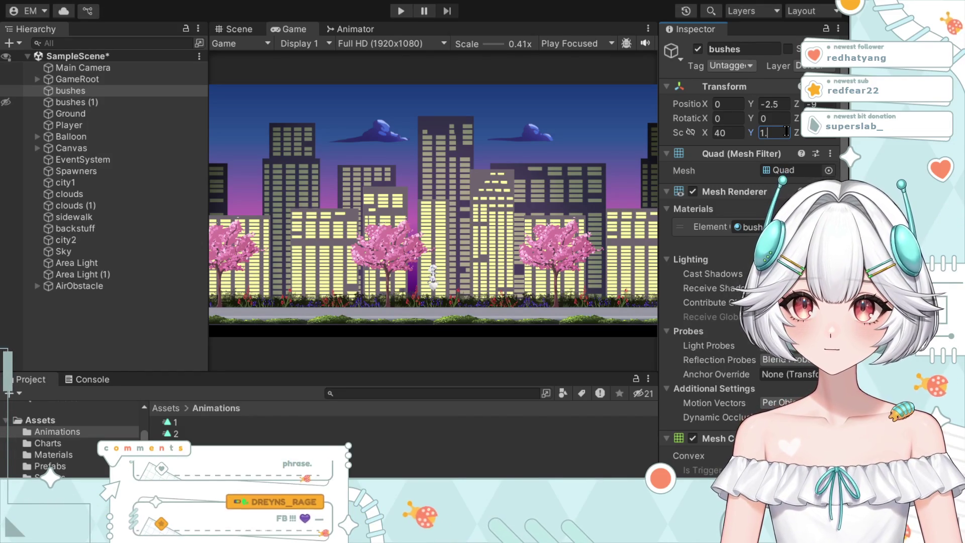
pyautogui.write('7')
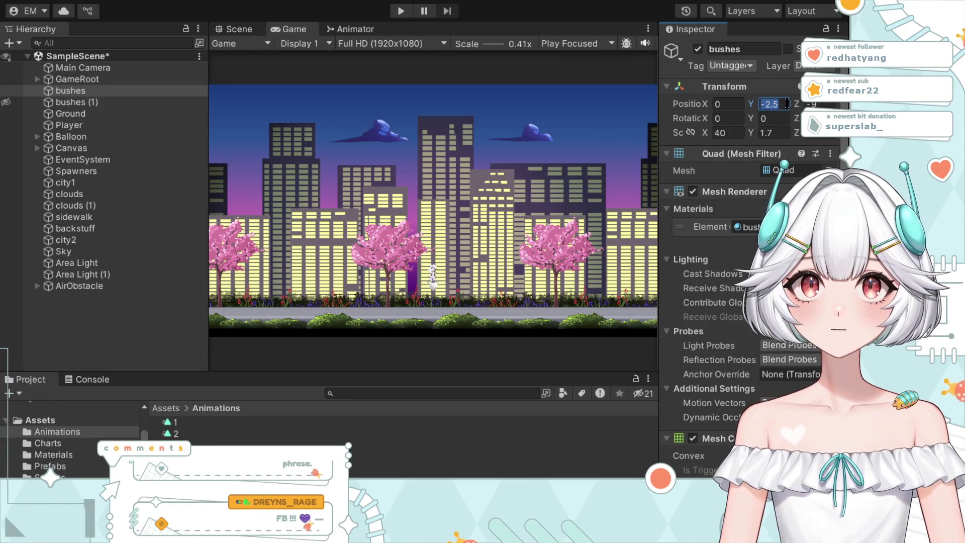
pyautogui.press('BackSpace')
pyautogui.press('BackSpace')
pyautogui.press('BackSpace')
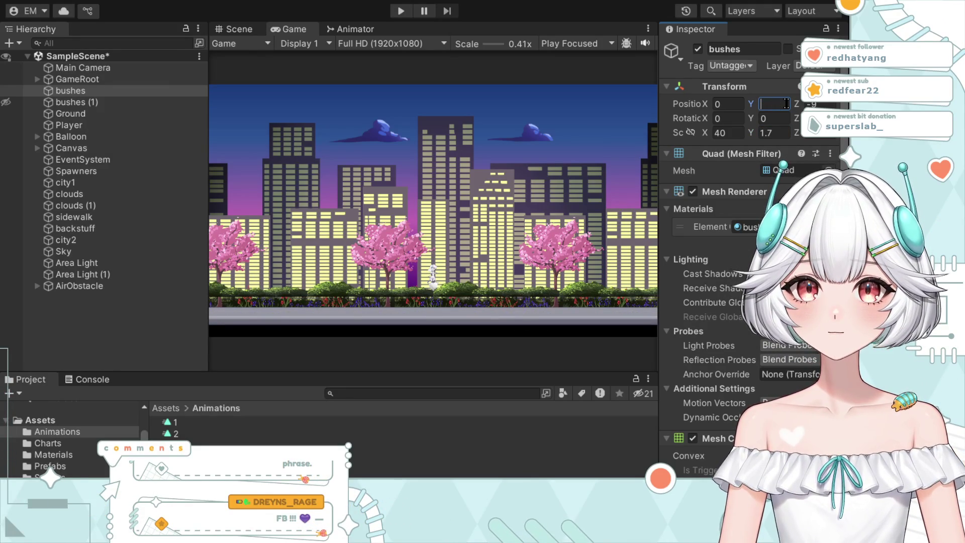
pyautogui.write('-2')
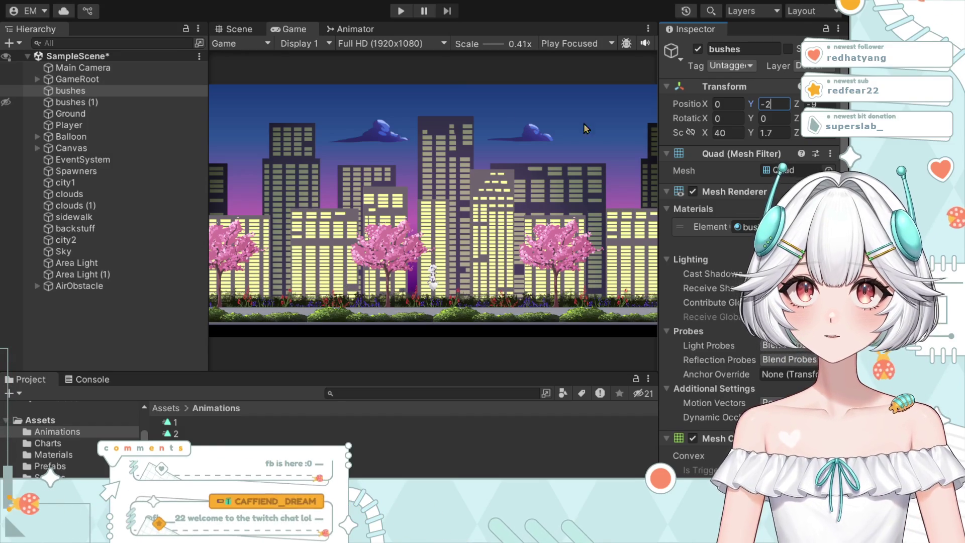
pyautogui.click(401, 11)
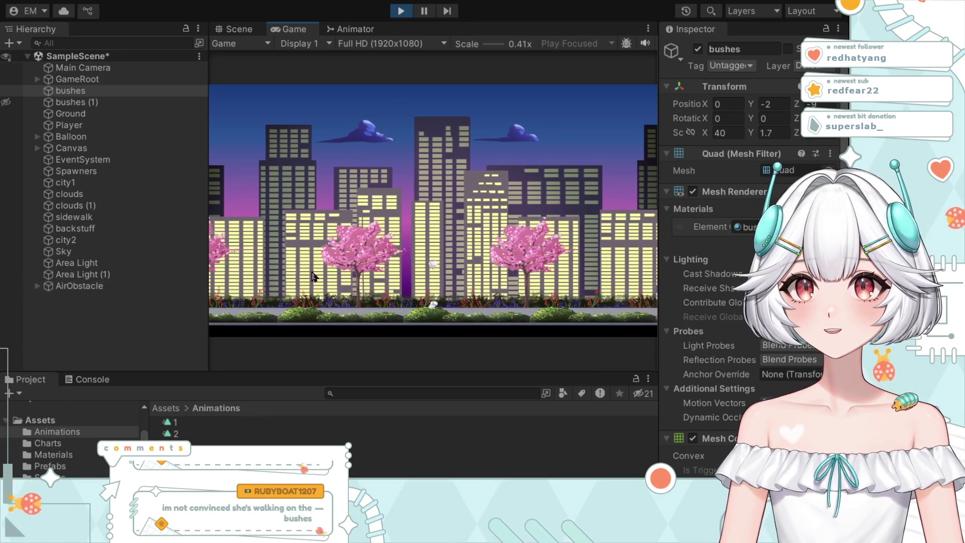
pyautogui.hotkey('ctrl', 'p')
pyautogui.click(772, 104)
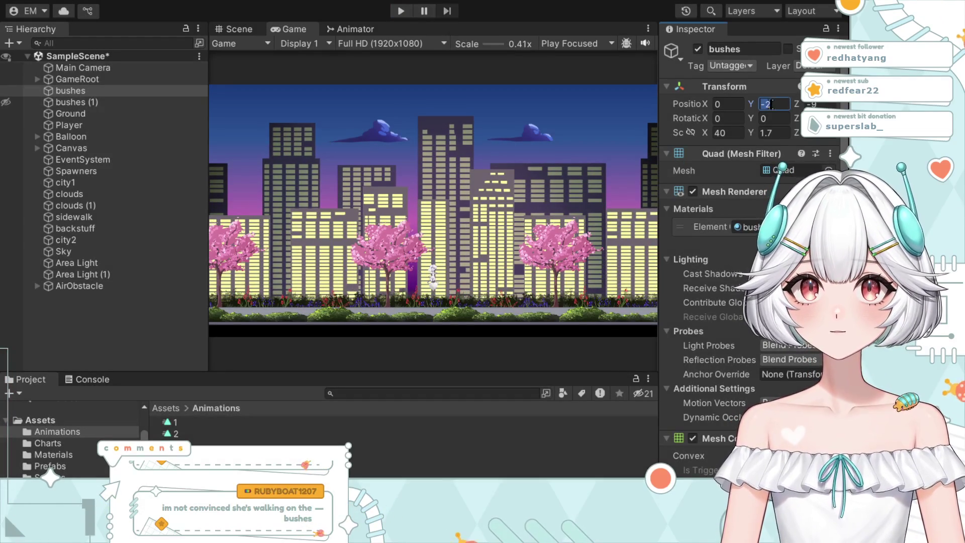
pyautogui.write('-2.5')
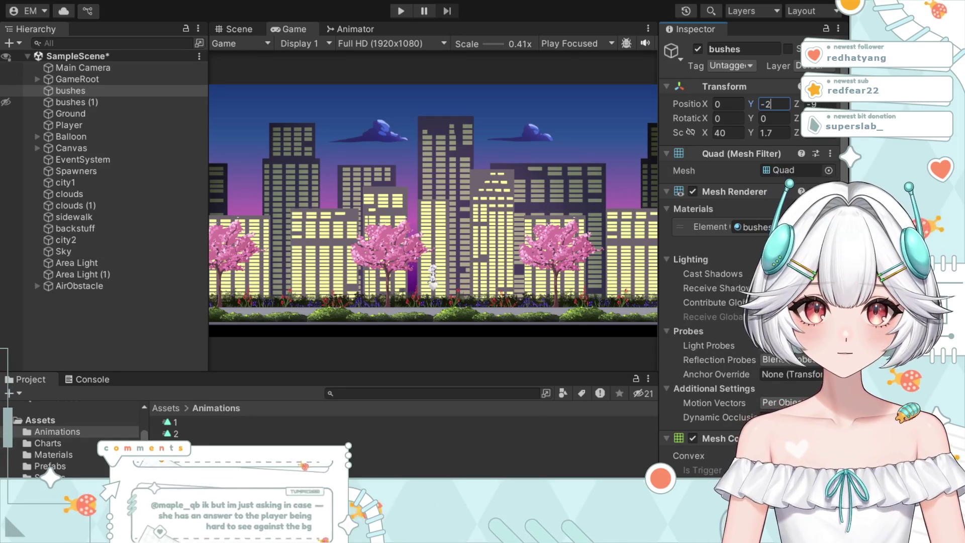
pyautogui.click(405, 15)
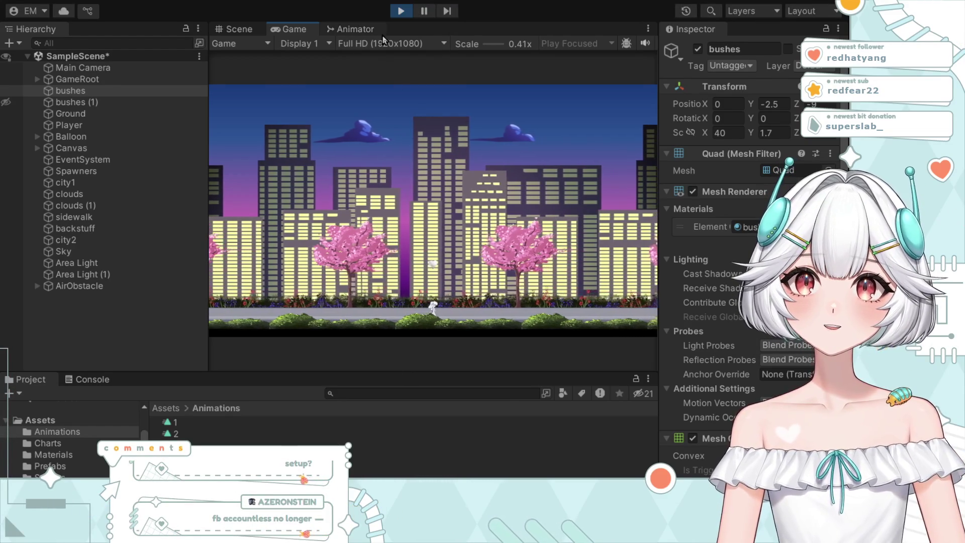
pyautogui.hotkey('ctrl', 'p')
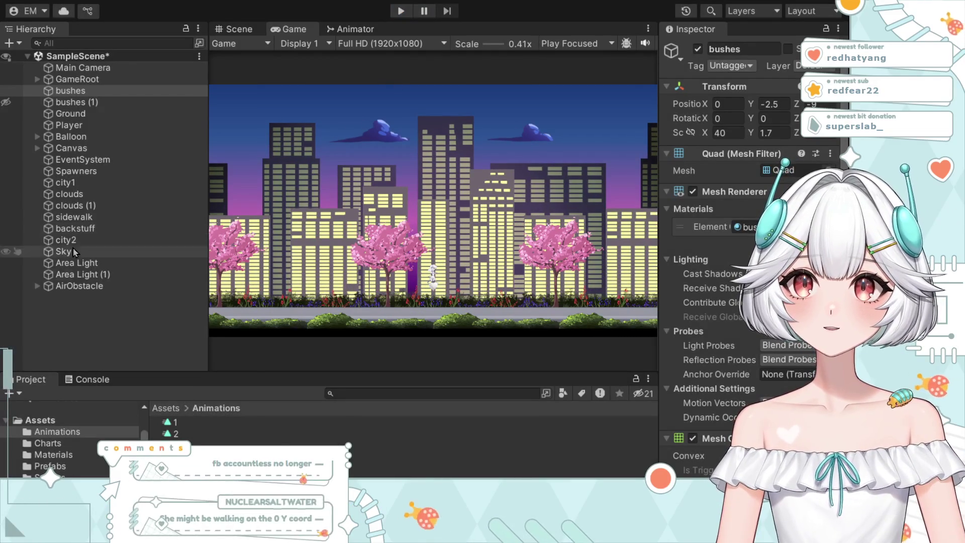
# Step: Delete bushes (1) and select Ground, which sits at Y -2.5 with X scale 200
pyautogui.click(98, 101)
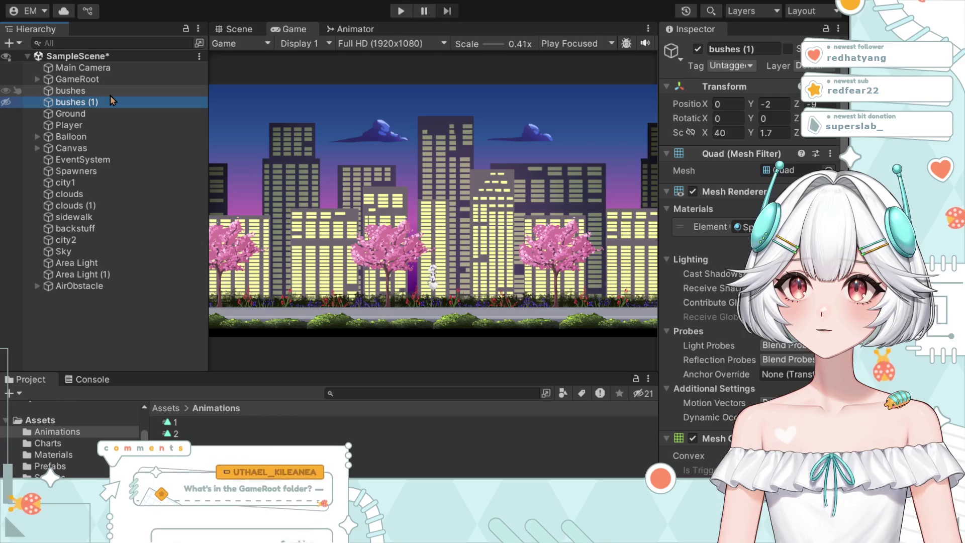
pyautogui.press('Delete')
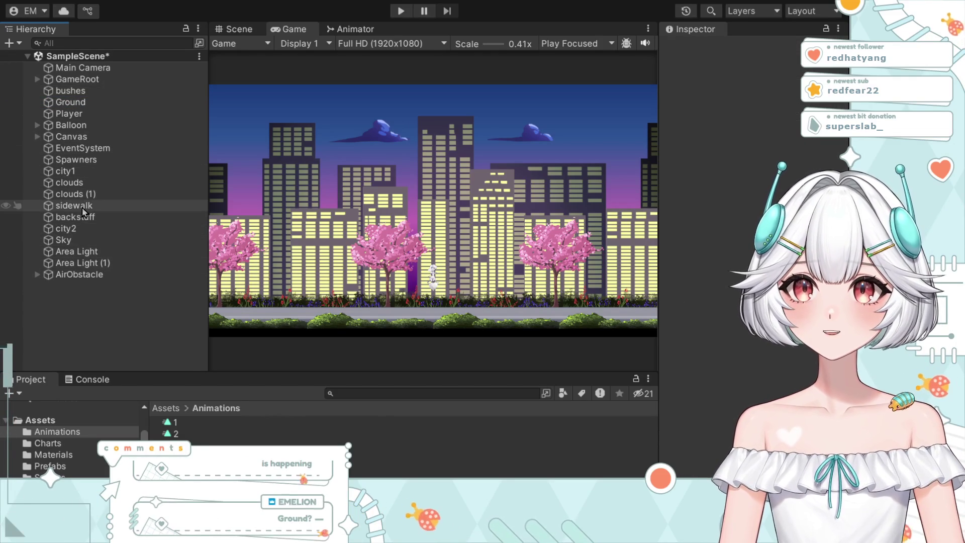
pyautogui.click(99, 102)
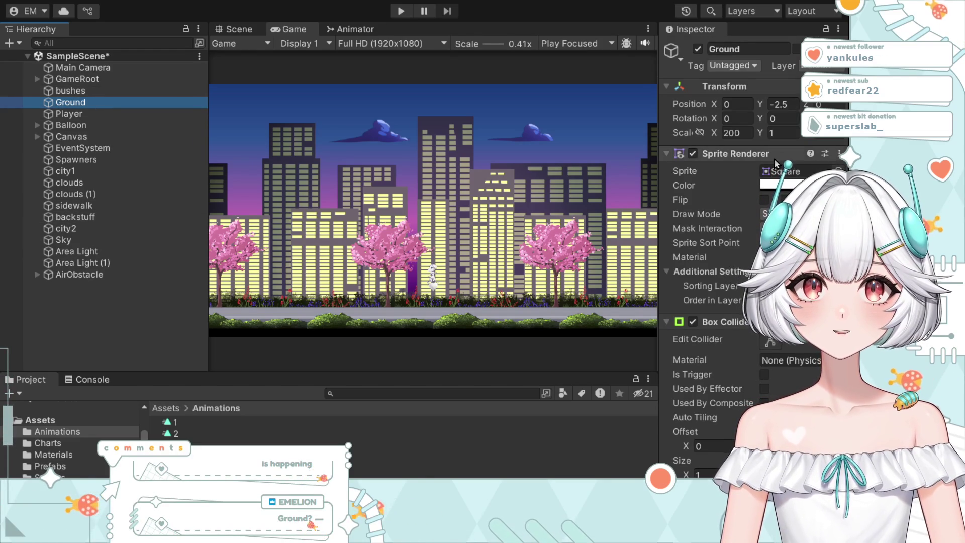
# Step: Change Ground's Y position from -2.5 to -2 and playtest, tweaking the value mid-run
pyautogui.click(794, 104)
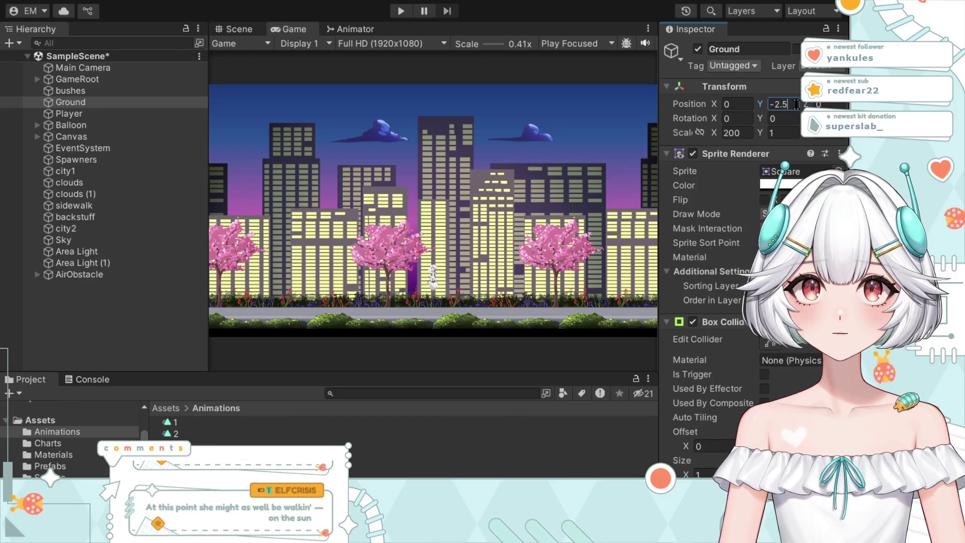
pyautogui.press('BackSpace')
pyautogui.press('BackSpace')
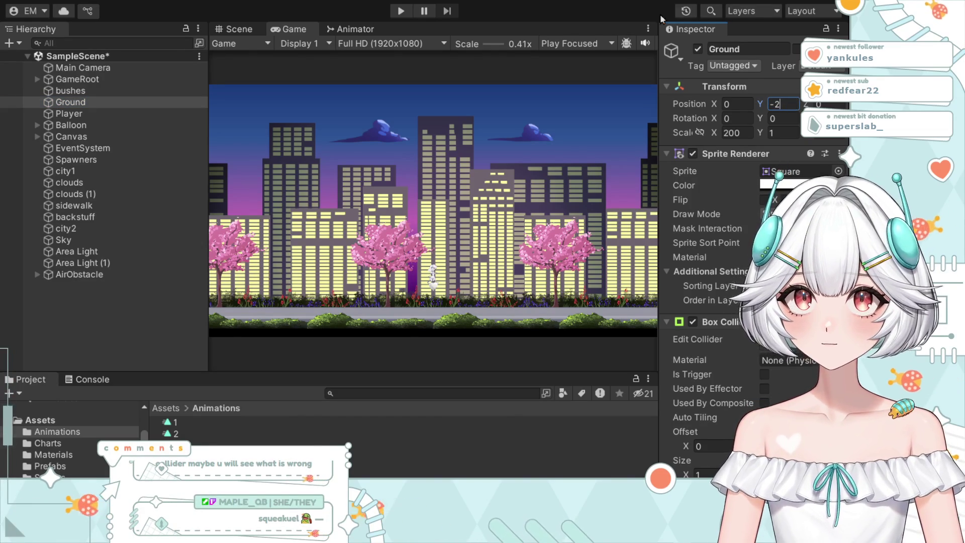
pyautogui.click(401, 11)
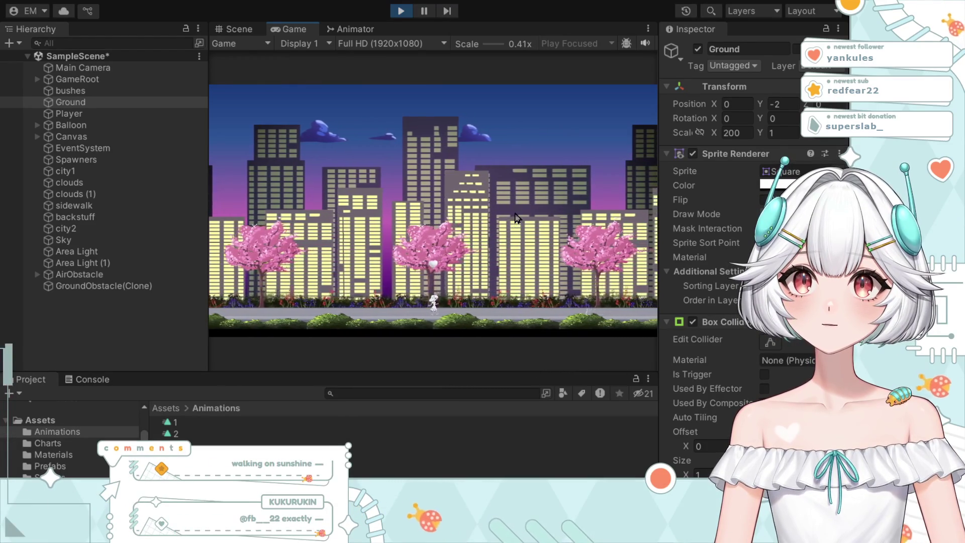
pyautogui.click(783, 104)
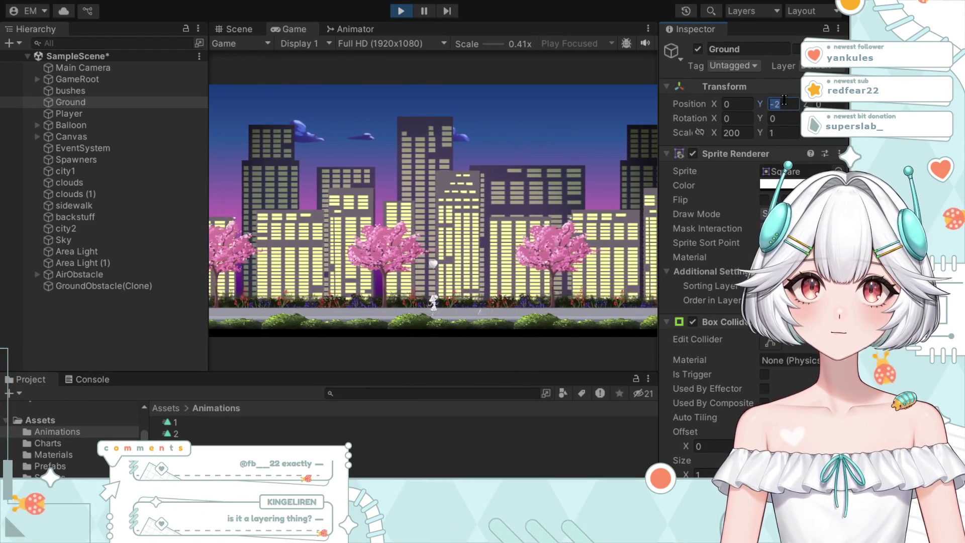
pyautogui.click(782, 104)
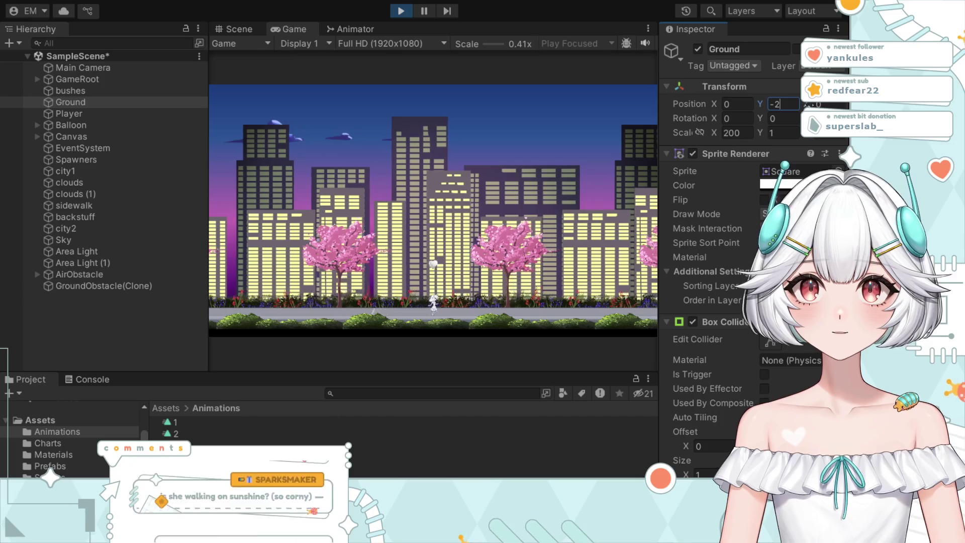
pyautogui.press('BackSpace')
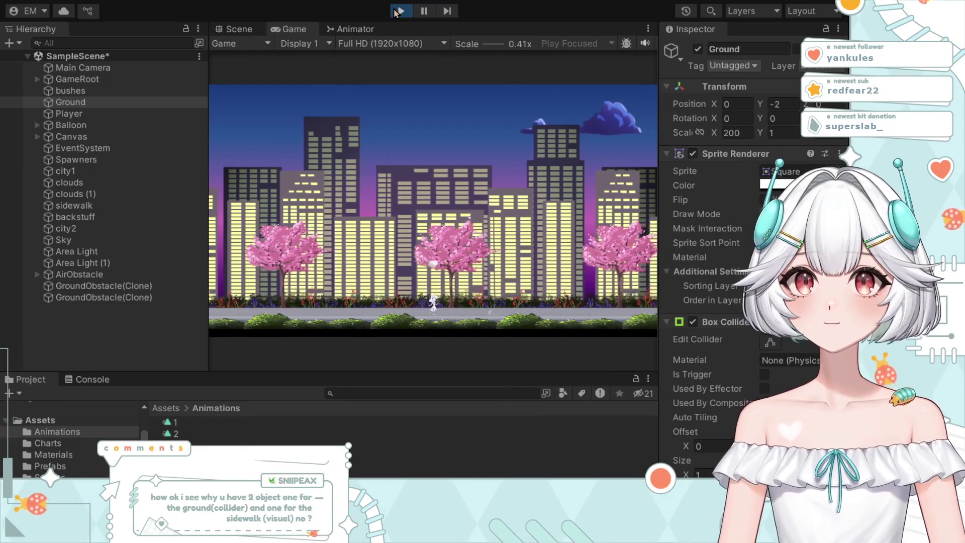
pyautogui.click(400, 10)
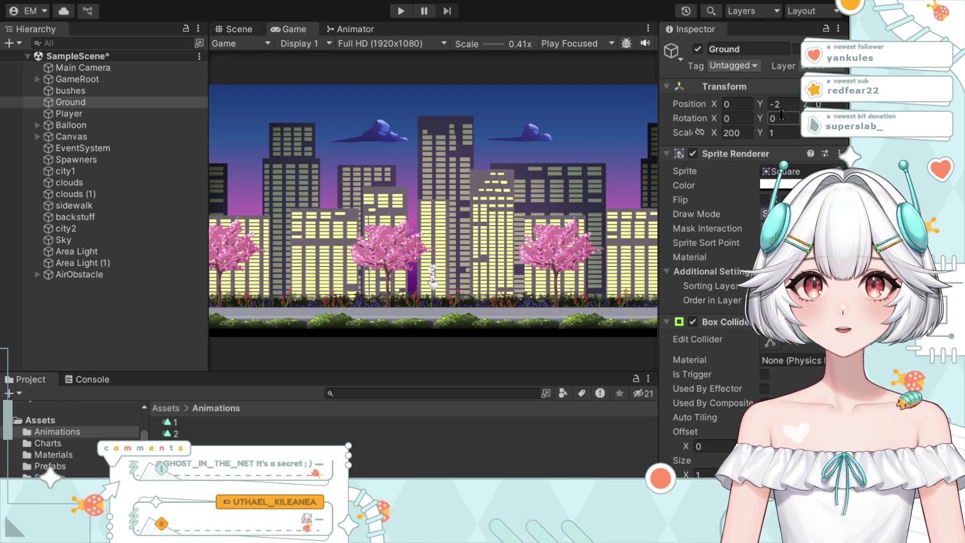
# Step: Set Ground's Y position to -1 and test-run the game
pyautogui.click(792, 105)
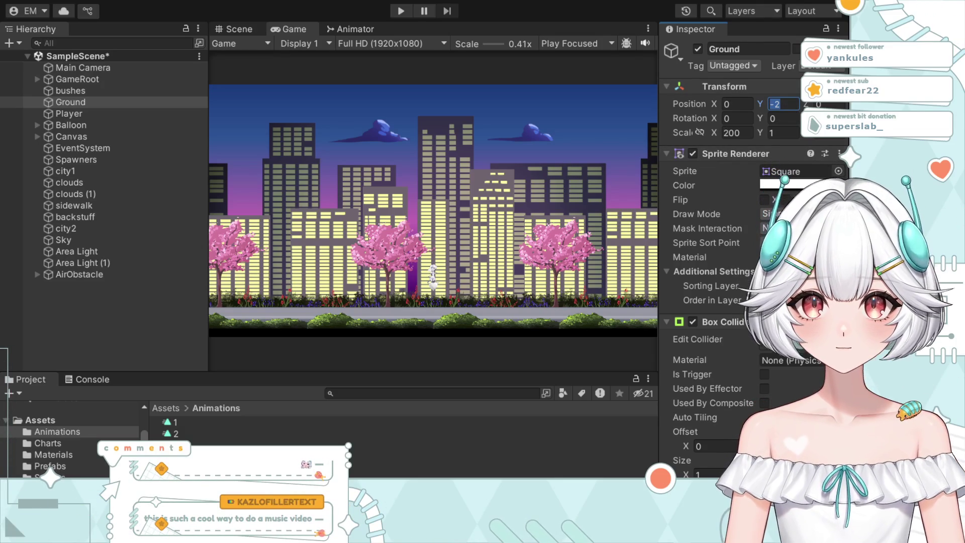
pyautogui.press('BackSpace')
pyautogui.write('1')
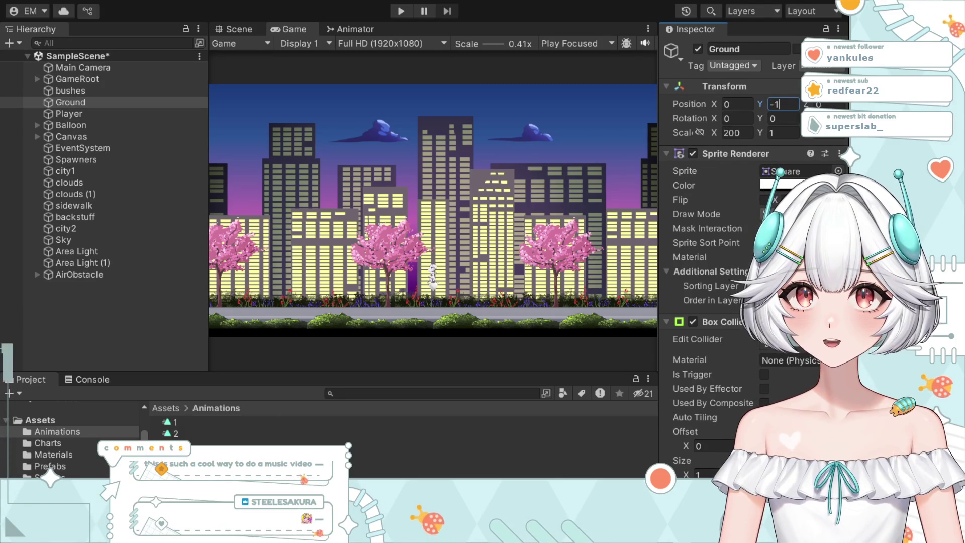
pyautogui.click(400, 11)
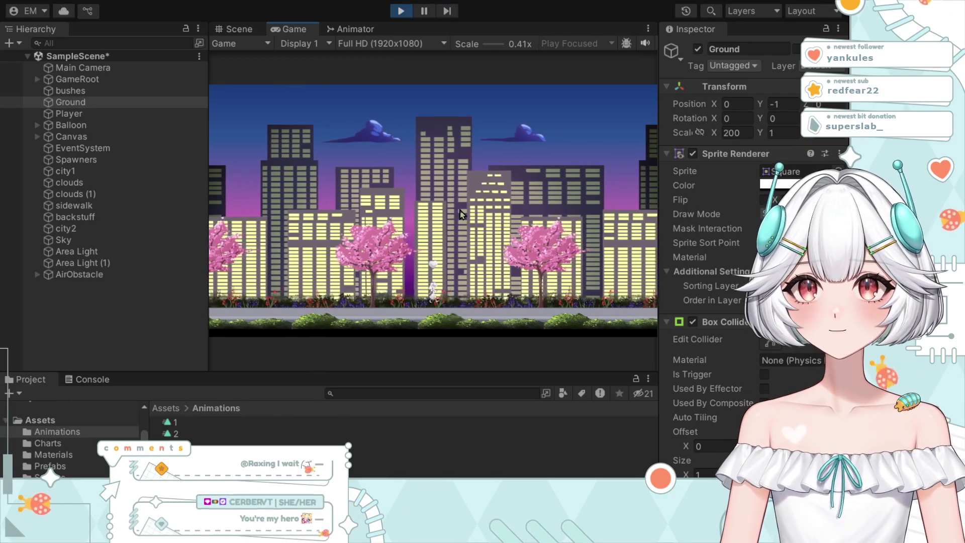
pyautogui.click(407, 12)
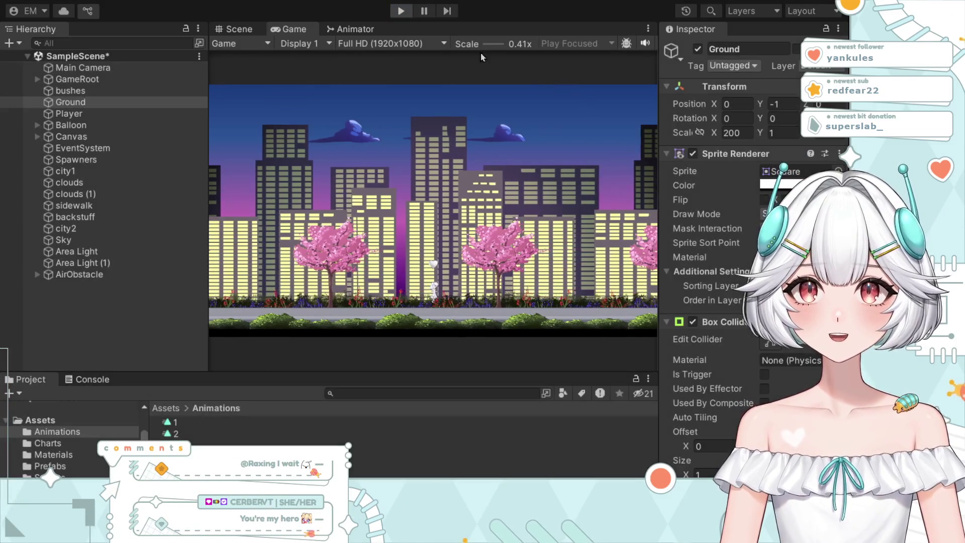
# Step: Try Ground at Y -1.5, then settle on -1.8, testing the game each time
pyautogui.click(783, 103)
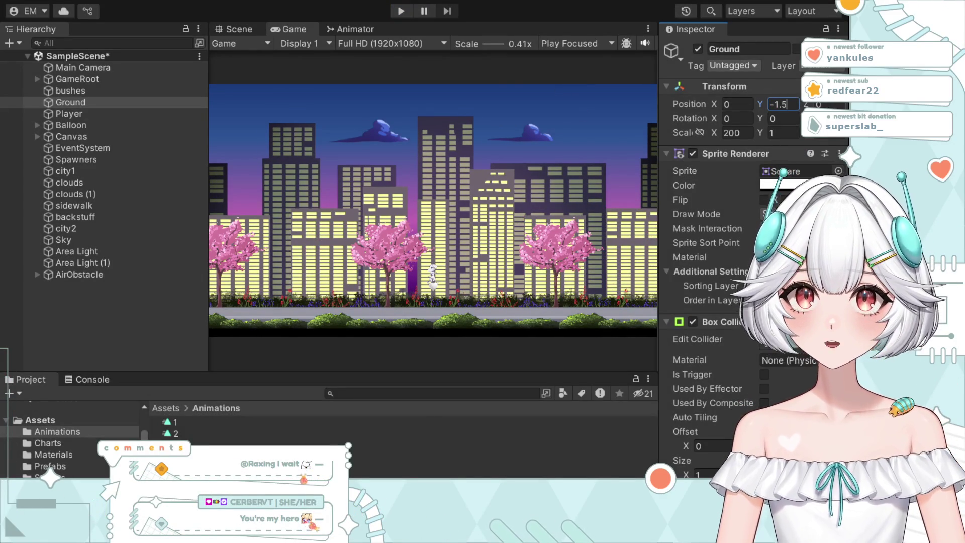
pyautogui.click(401, 12)
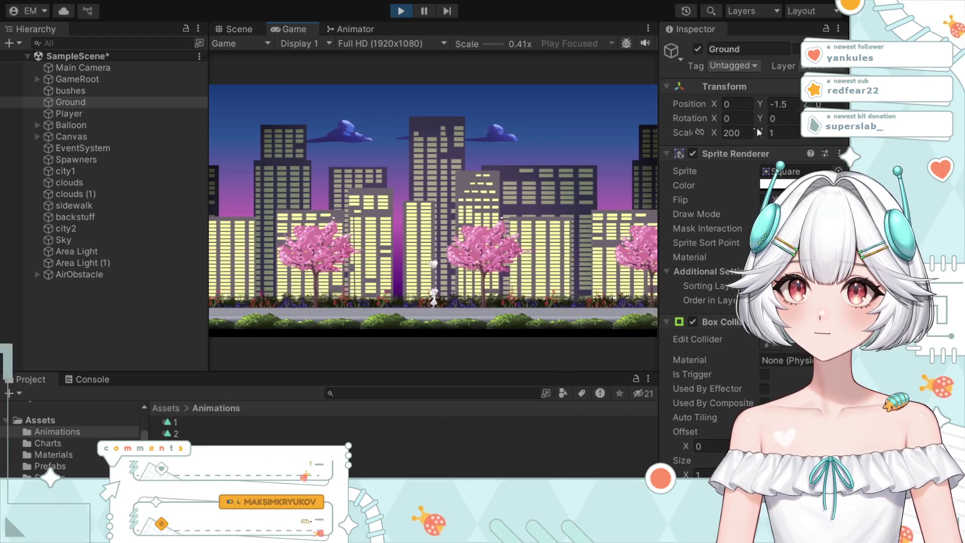
pyautogui.click(795, 107)
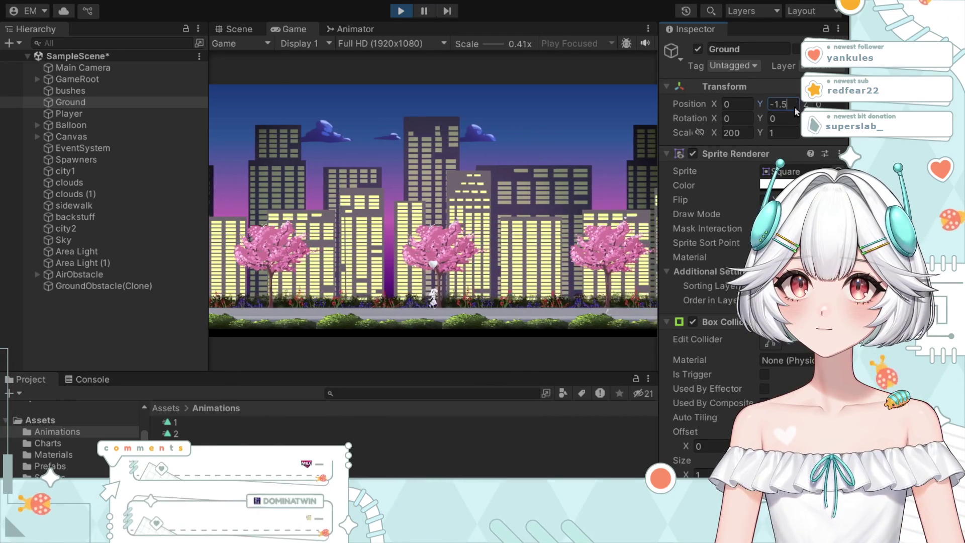
pyautogui.click(401, 12)
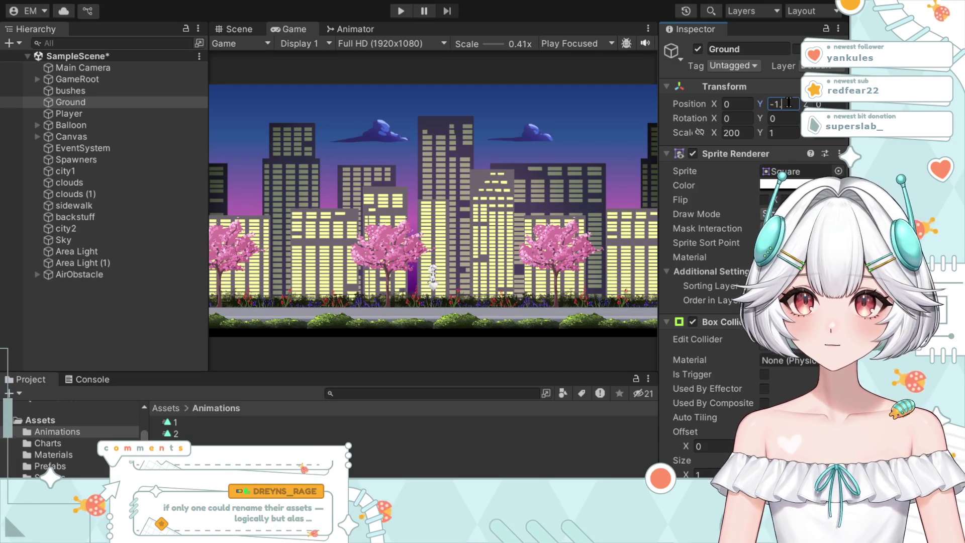
pyautogui.click(401, 11)
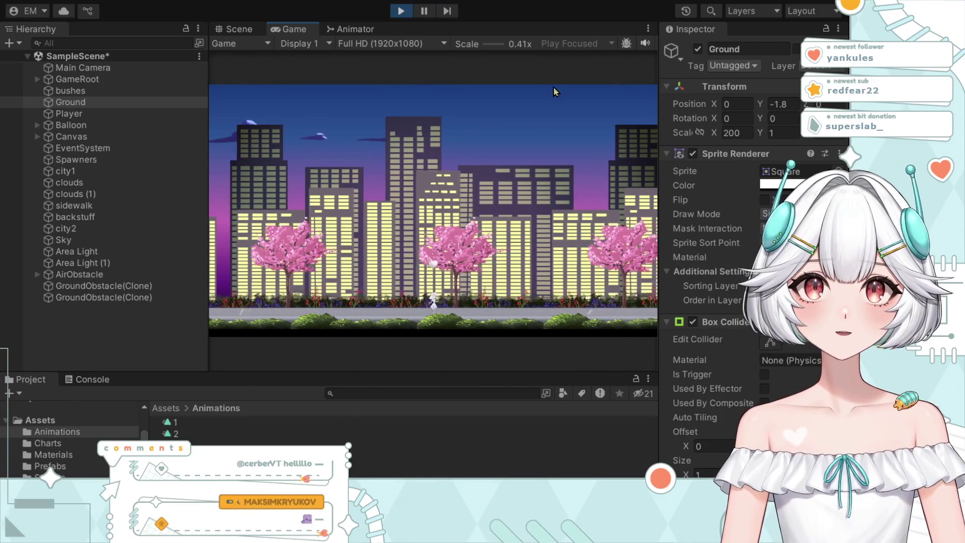
pyautogui.click(399, 12)
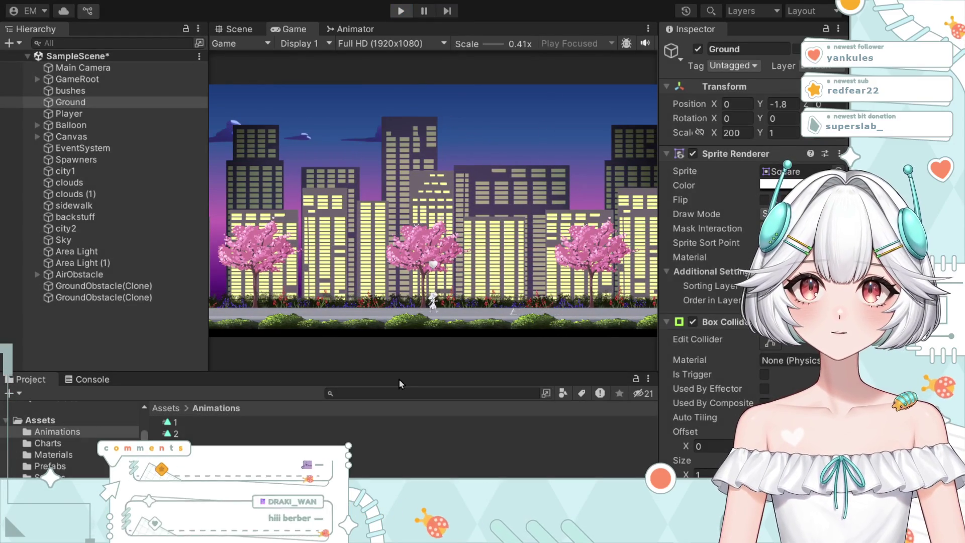
# Step: Select Player, review its Rigidbody 2D and Capsule Collider settings, and start a test run
pyautogui.click(82, 115)
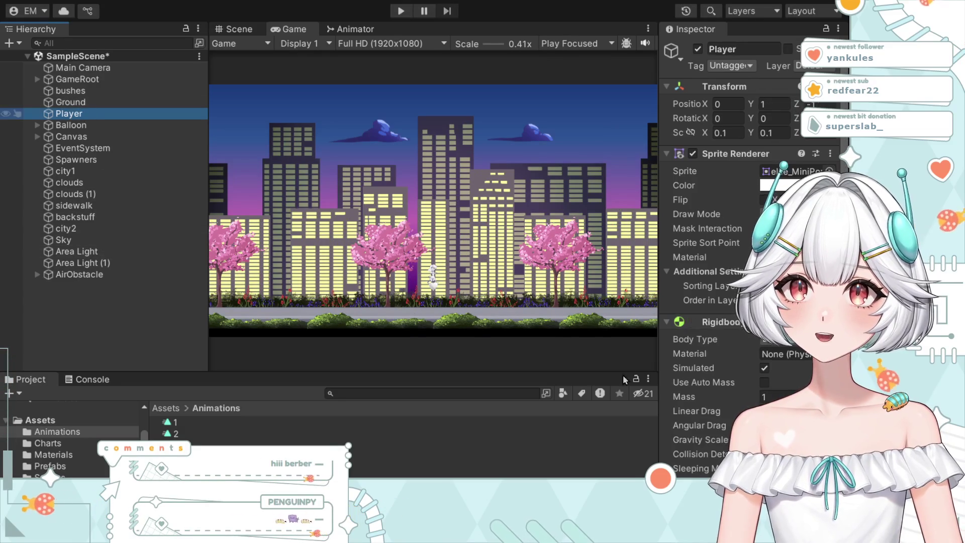
pyautogui.scroll(-8, 714, 251)
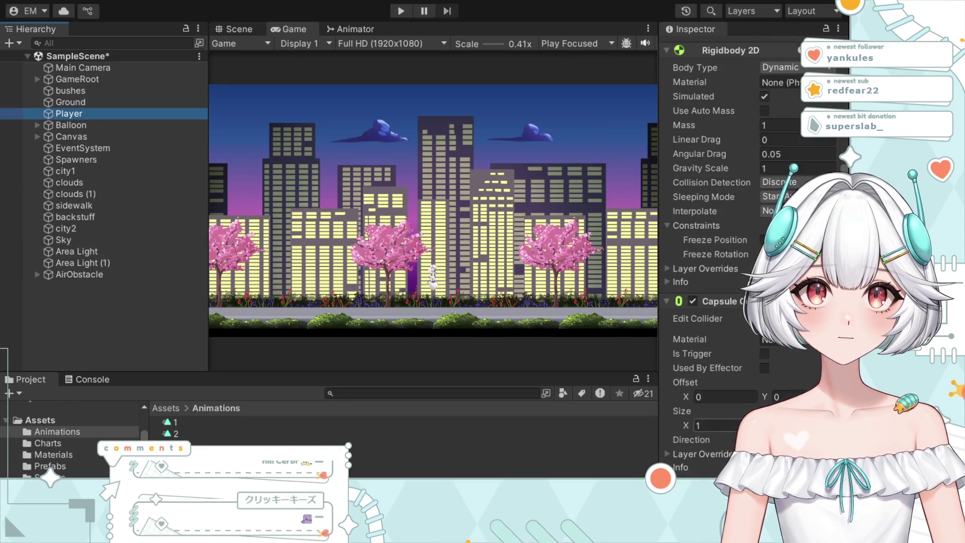
pyautogui.scroll(-5, 713, 252)
pyautogui.scroll(12, 713, 251)
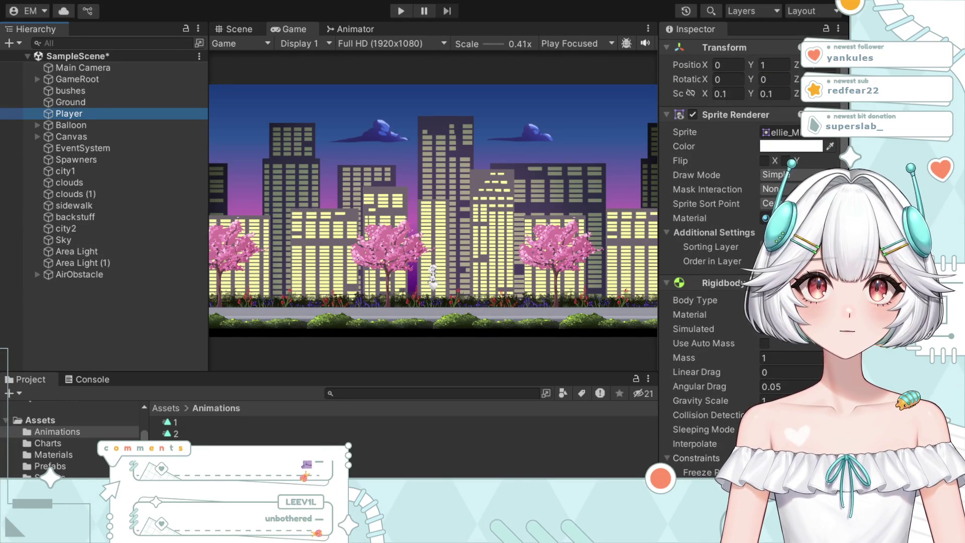
pyautogui.scroll(-6, 692, 466)
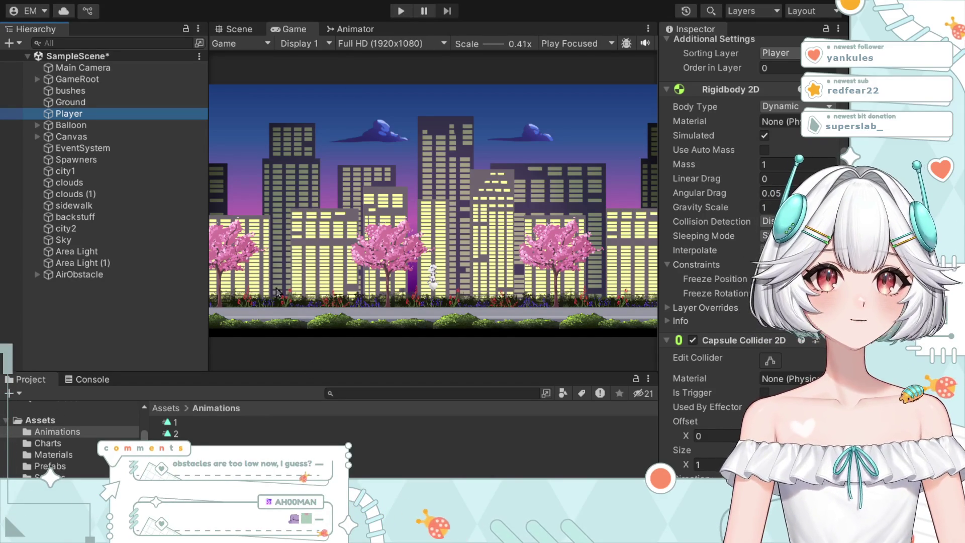
pyautogui.click(399, 12)
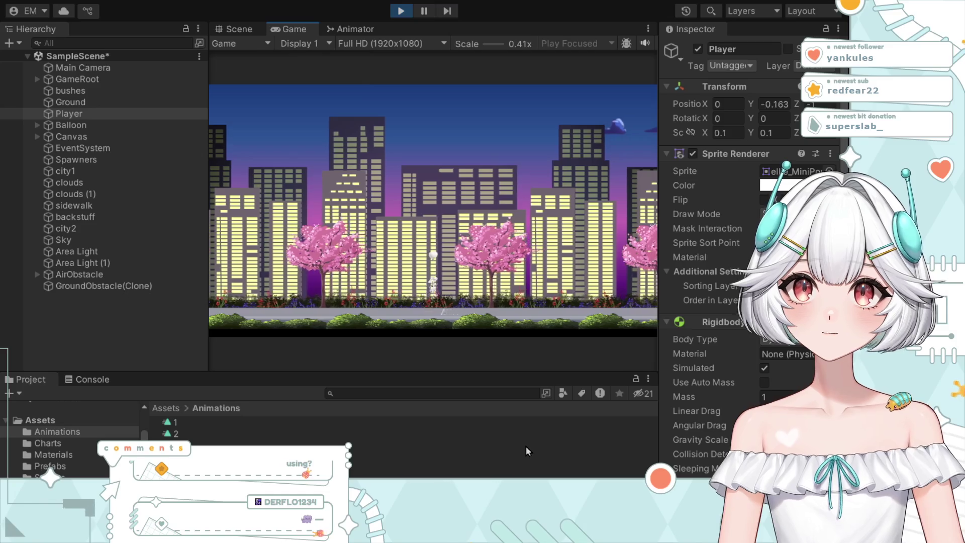
# Step: Stop the current run, play the game once more, then exit Play mode
pyautogui.click(396, 12)
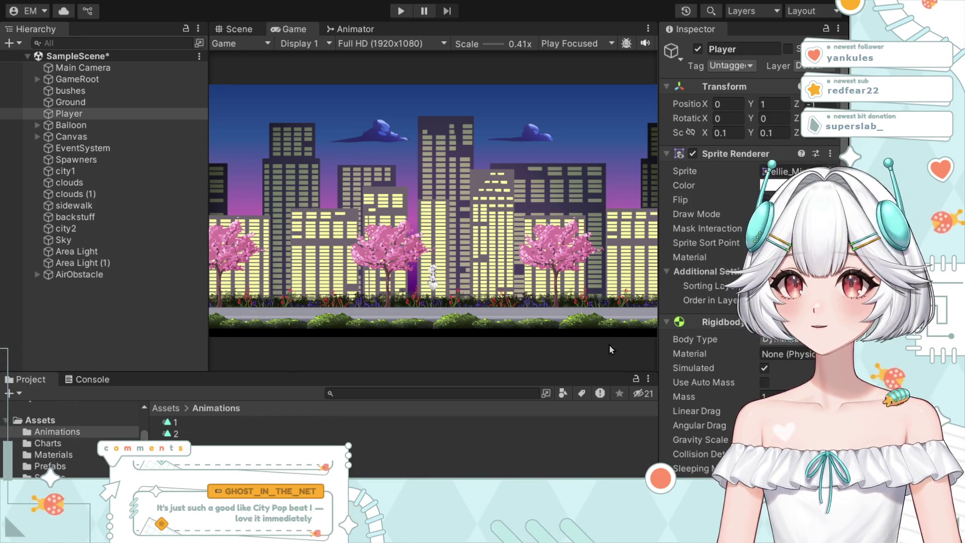
pyautogui.click(402, 16)
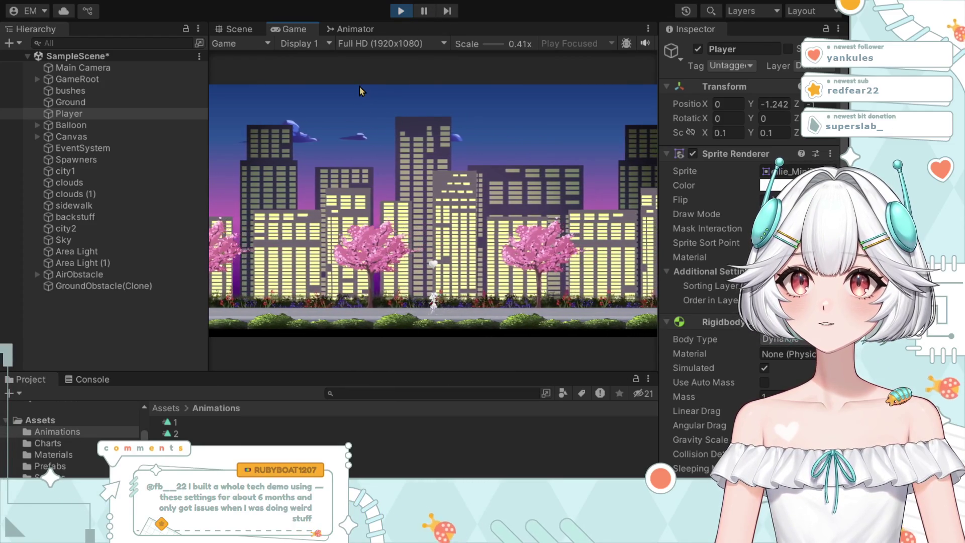
pyautogui.click(401, 10)
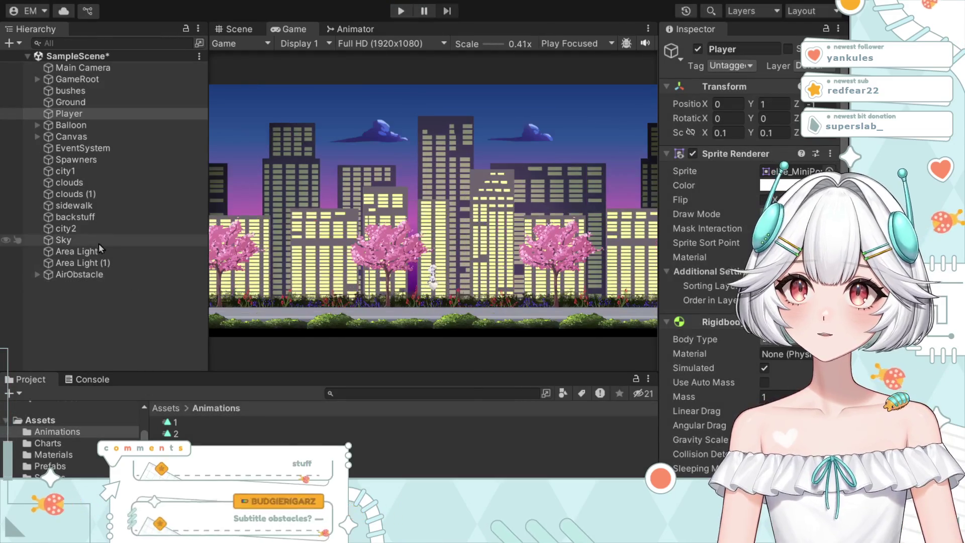
# Step: Open the GroundObstacle prefab from Prefabs and set its Capsule Collider 2D Size X to 1
pyautogui.click(75, 467)
pyautogui.click(201, 456)
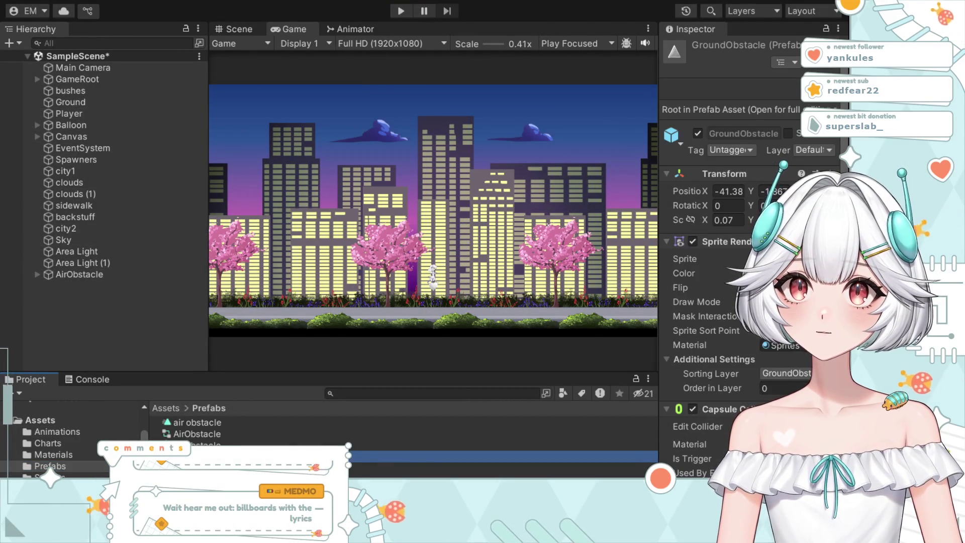
pyautogui.doubleClick(201, 456)
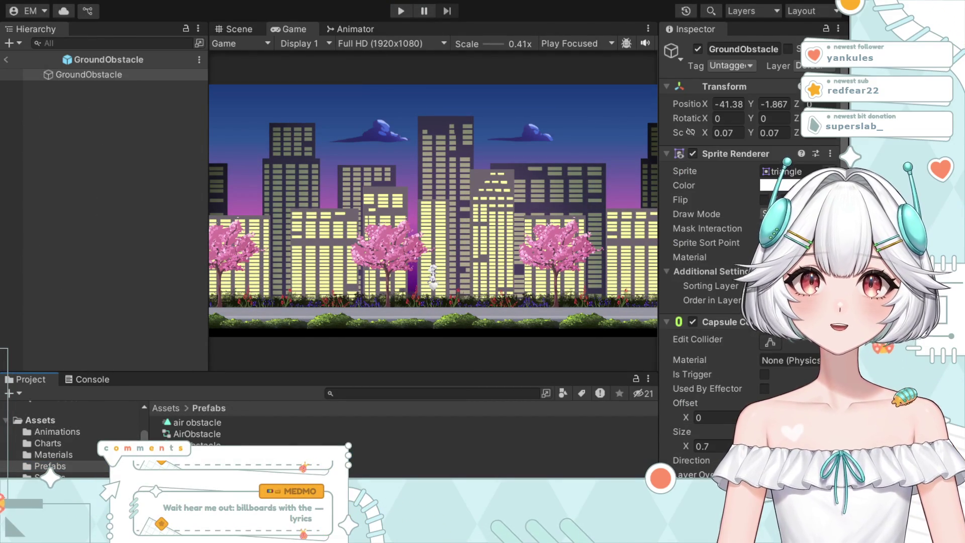
pyautogui.click(201, 456)
pyautogui.scroll(-5, 706, 364)
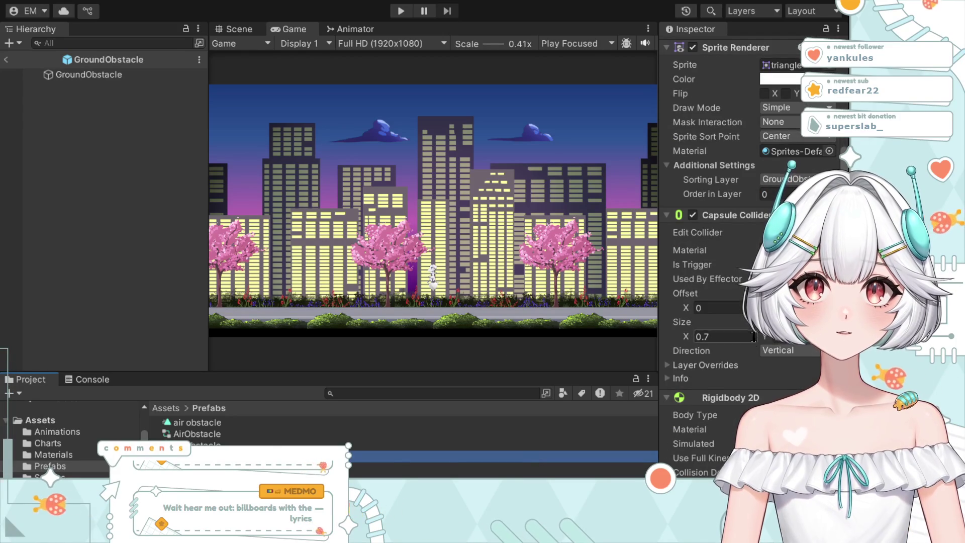
pyautogui.scroll(-2, 747, 345)
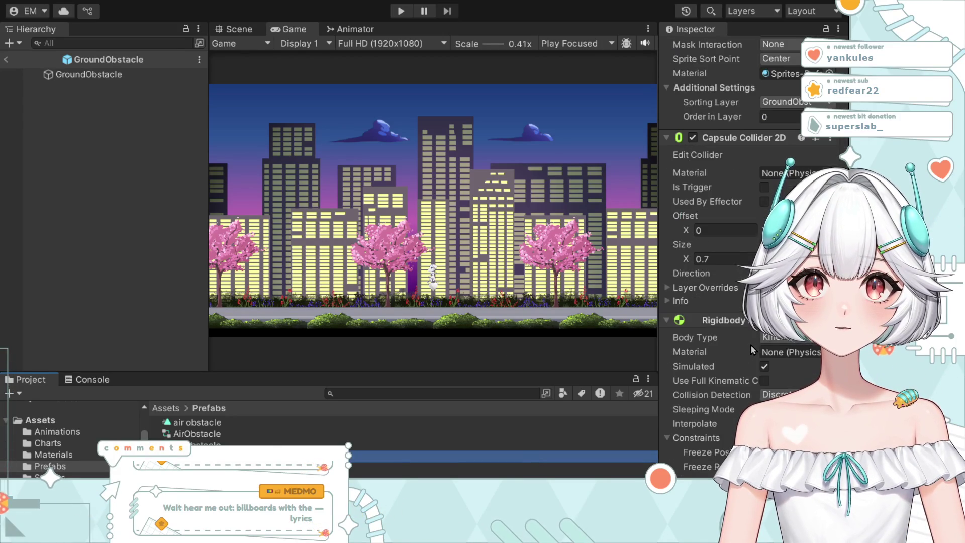
pyautogui.click(729, 259)
pyautogui.write('1')
pyautogui.press('Return')
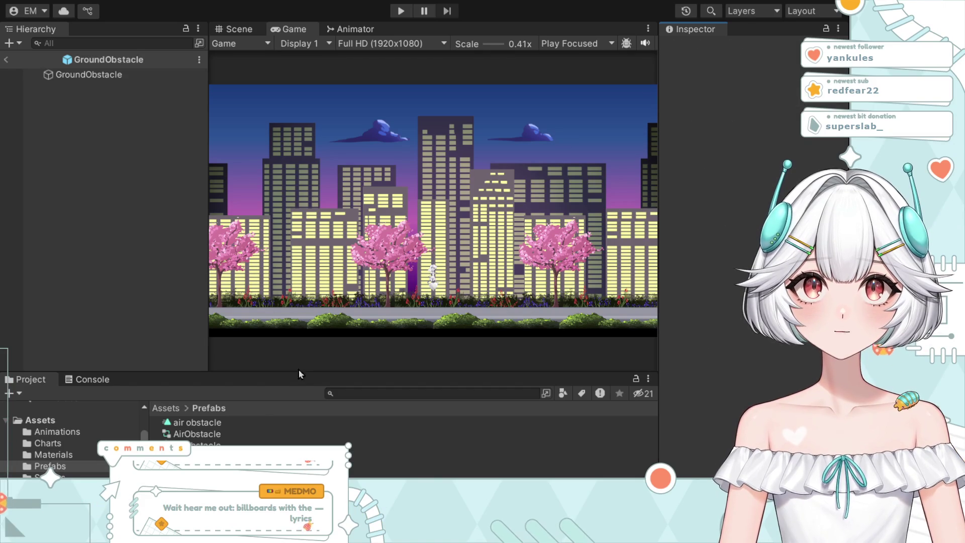
# Step: Set the collider's Size Y to 1 and start a test run
pyautogui.click(395, 456)
pyautogui.scroll(-10, 778, 395)
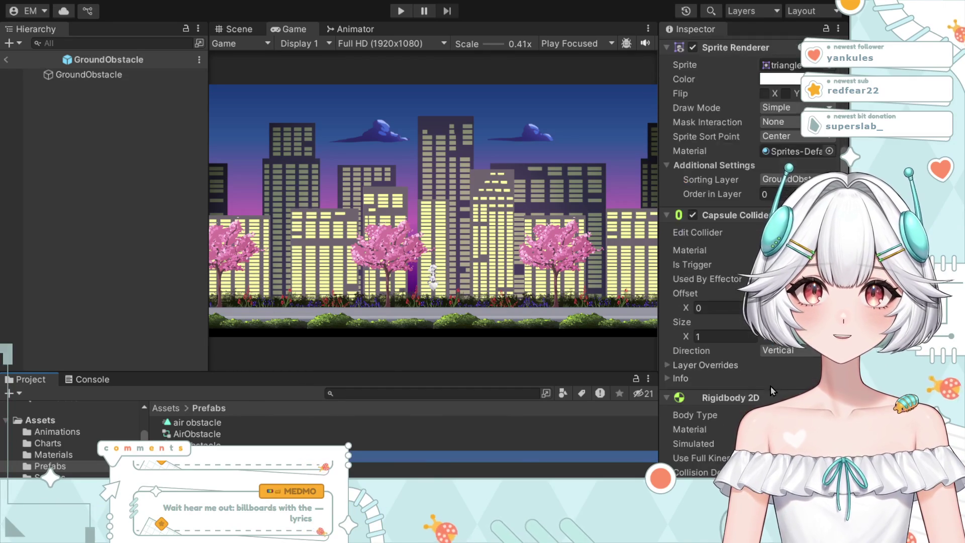
pyautogui.scroll(5, 782, 387)
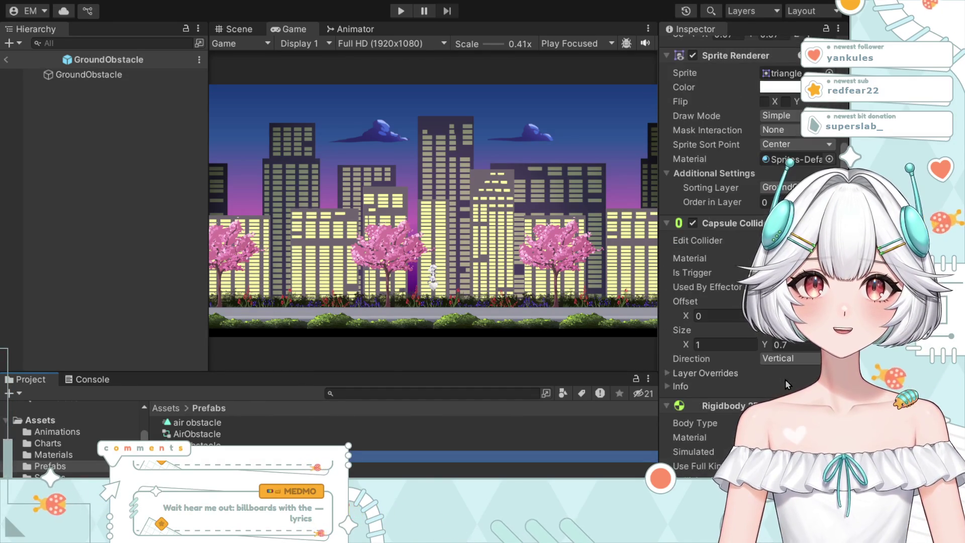
pyautogui.click(780, 344)
pyautogui.write('1')
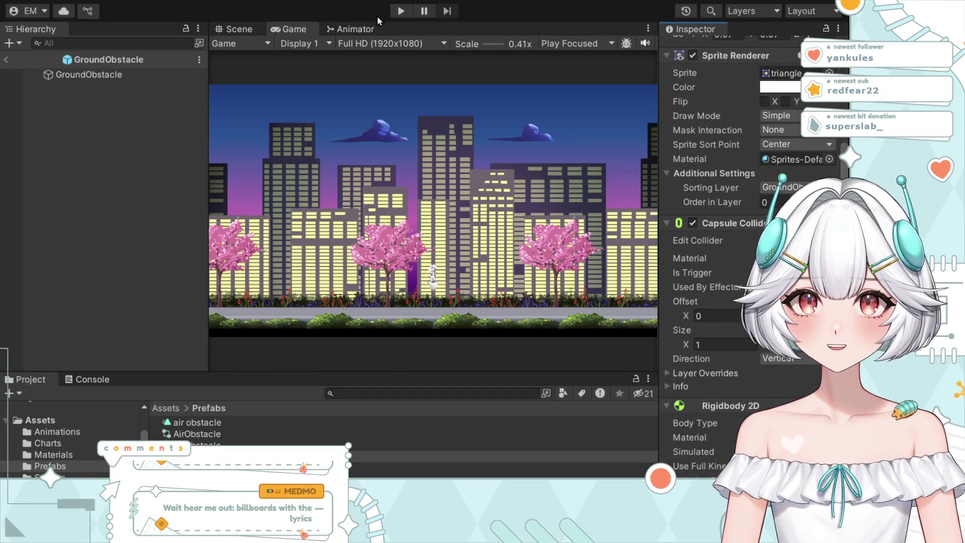
pyautogui.hotkey('ctrl', 'p')
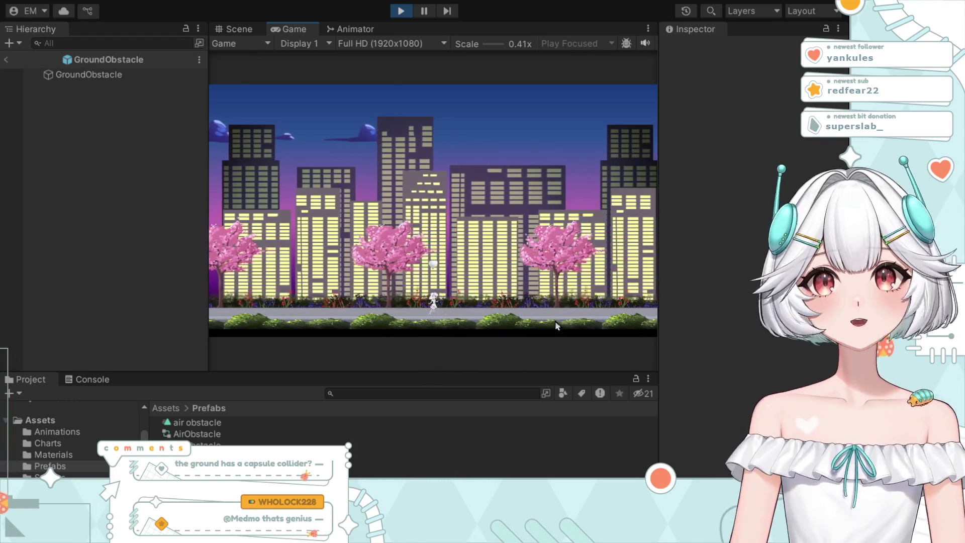
# Step: Change GroundObstacle's Capsule Collider 2D Size X to 3 and playtest the game again
pyautogui.click(401, 11)
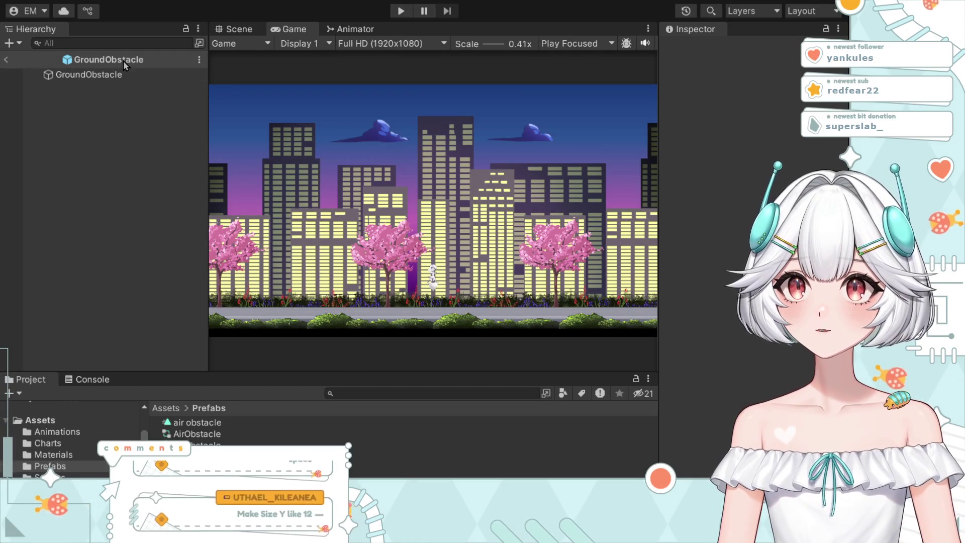
pyautogui.click(122, 76)
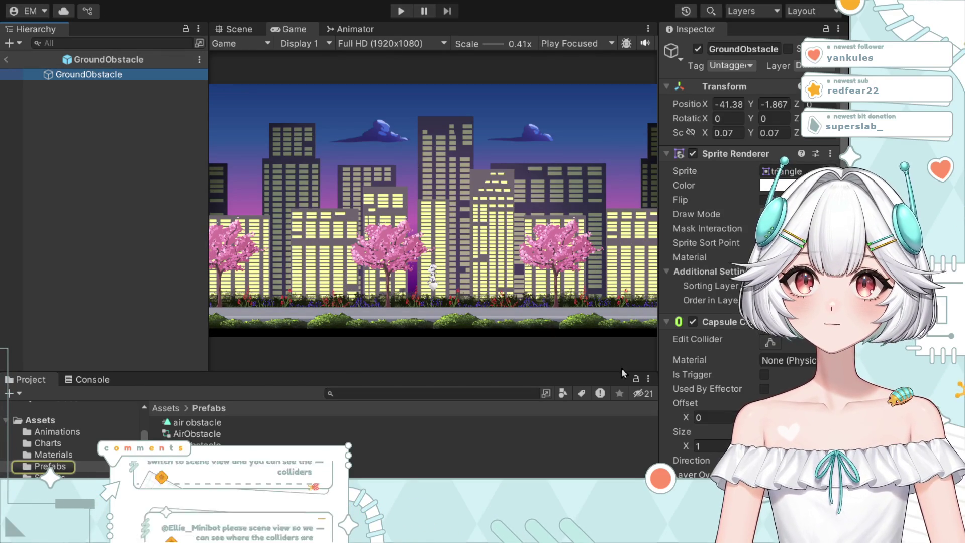
pyautogui.scroll(-4, 749, 251)
pyautogui.scroll(-2, 749, 251)
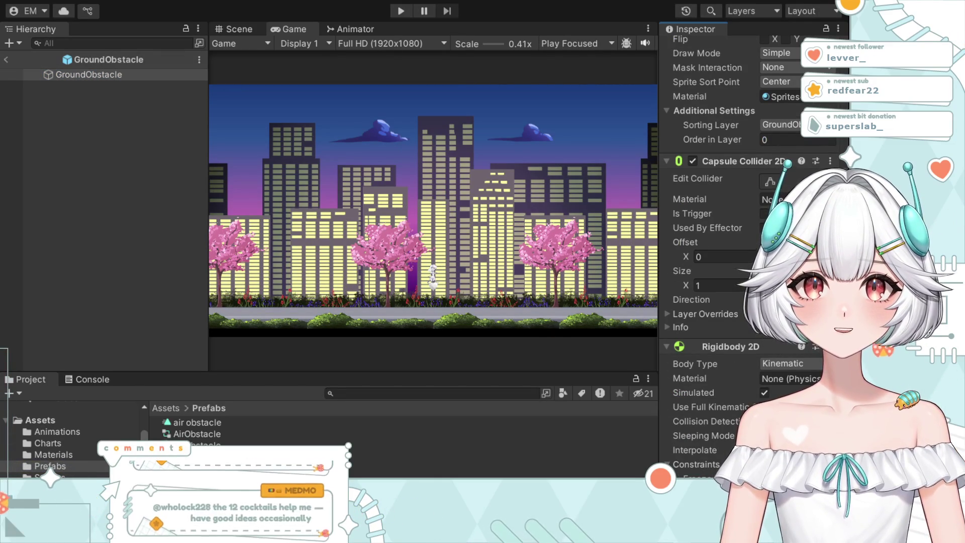
pyautogui.click(719, 285)
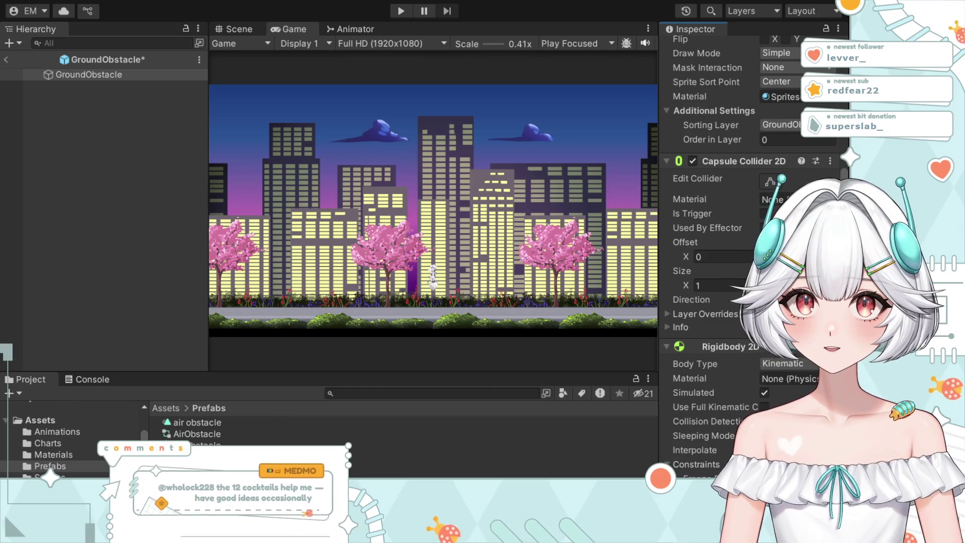
pyautogui.write('3')
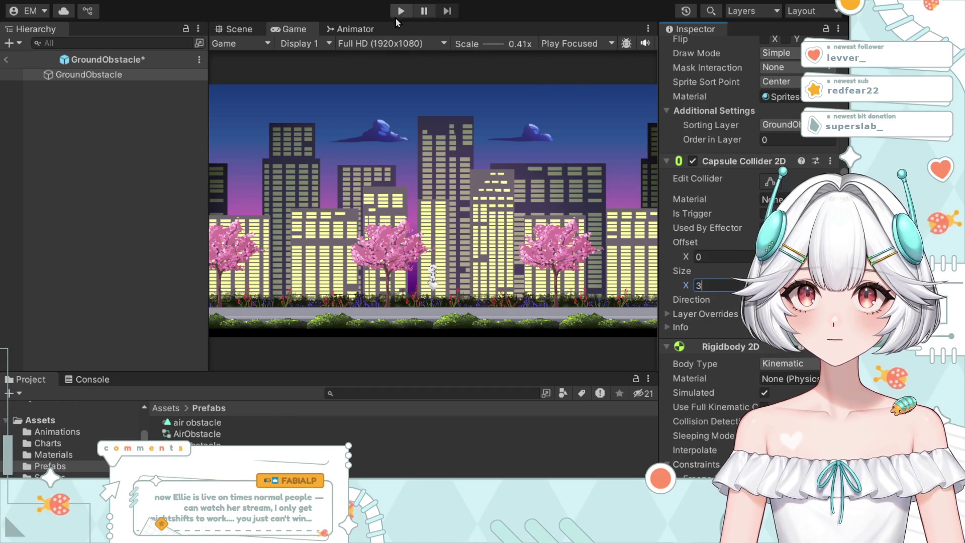
pyautogui.click(397, 15)
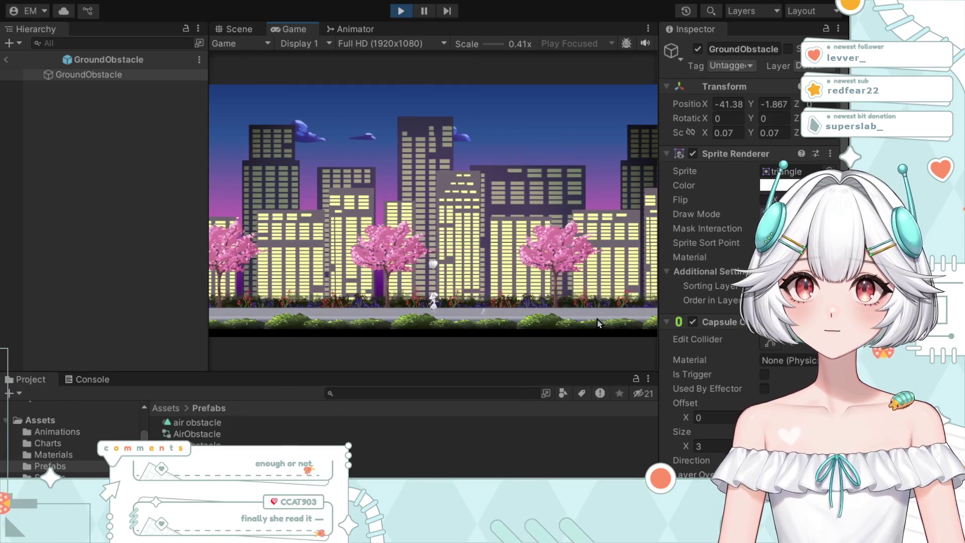
pyautogui.click(400, 9)
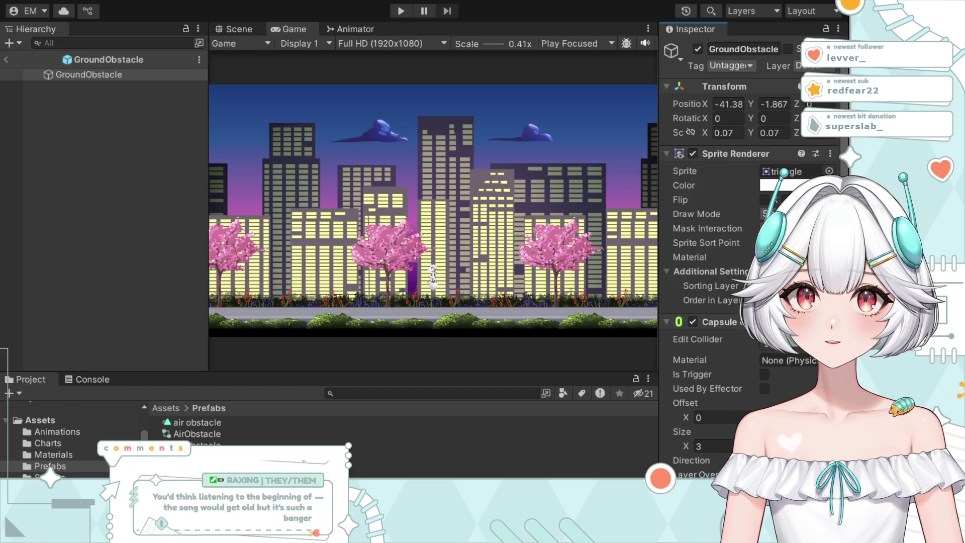
pyautogui.click(214, 442)
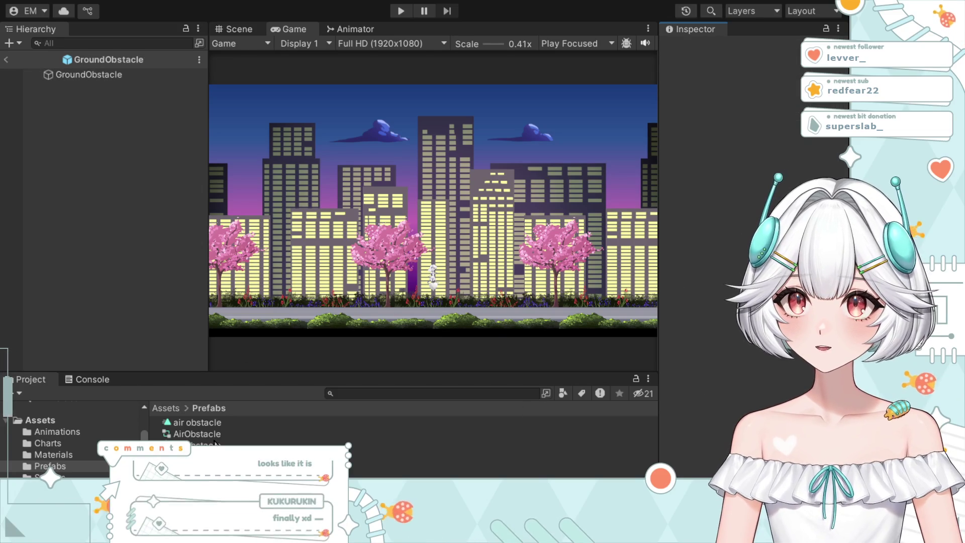
pyautogui.click(89, 75)
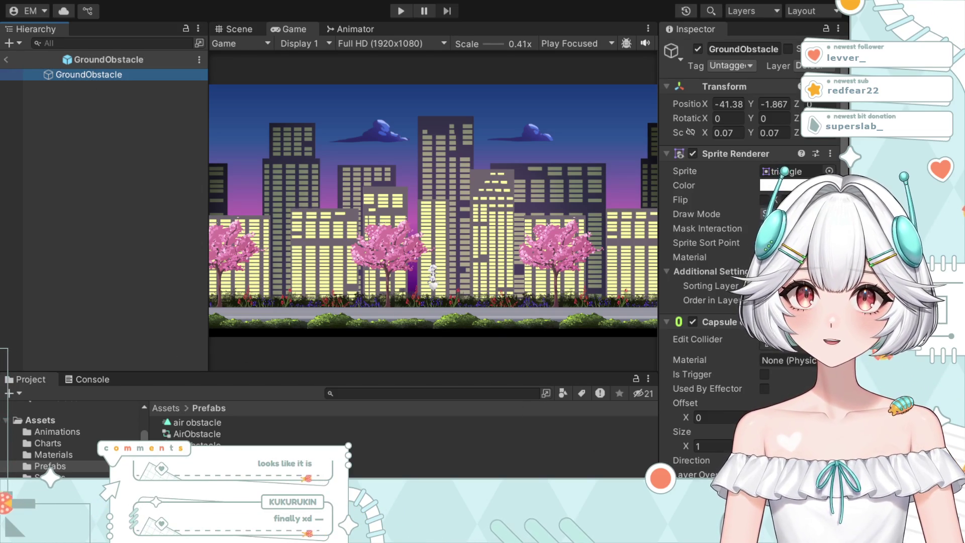
pyautogui.scroll(-3, 729, 226)
pyautogui.scroll(3, 728, 227)
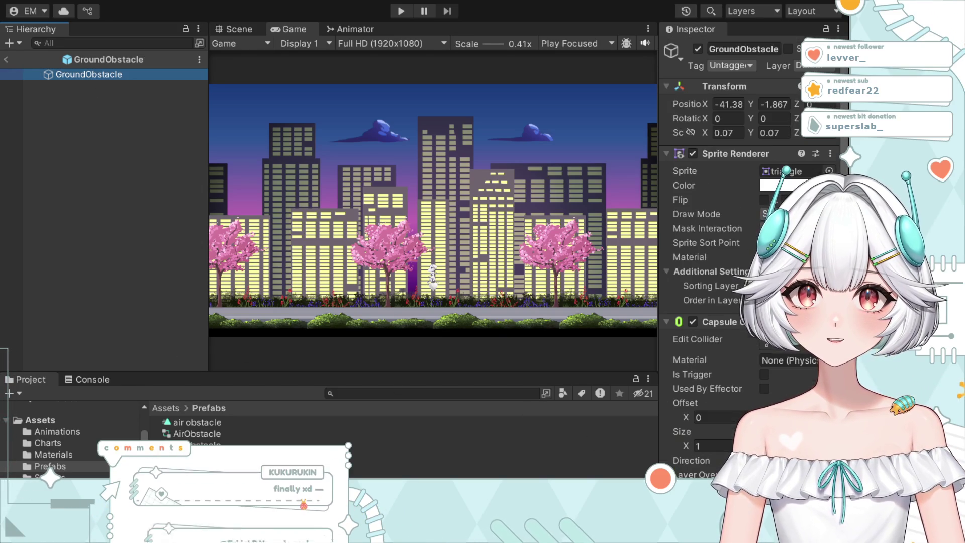
pyautogui.click(401, 11)
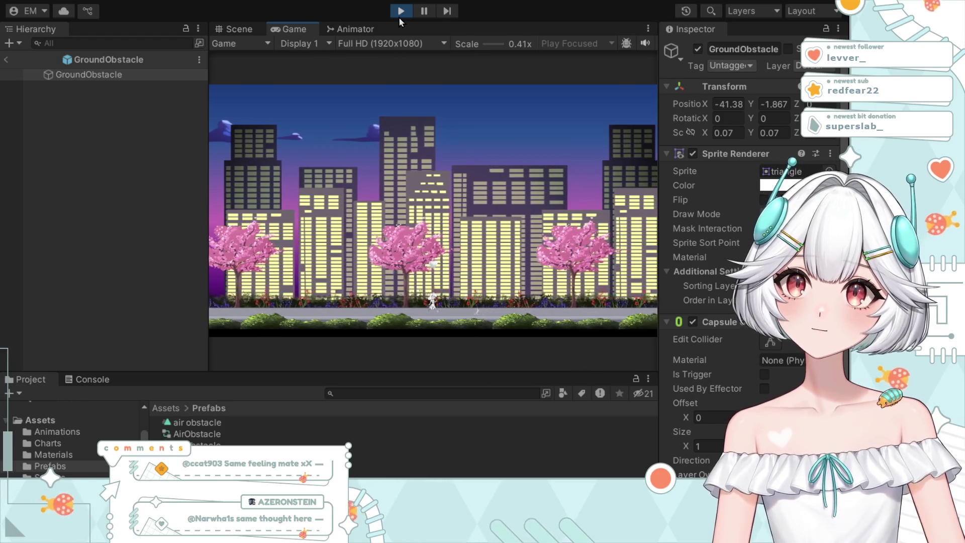
pyautogui.click(400, 18)
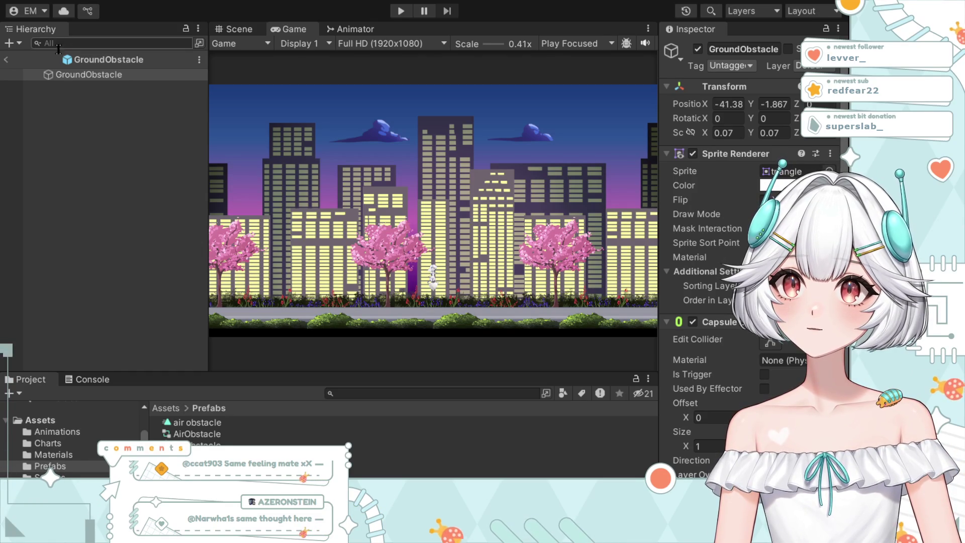
# Step: Exit GroundObstacle back to SampleScene and review the Player's components, noting position Y 1 and scale 0.1
pyautogui.click(6, 59)
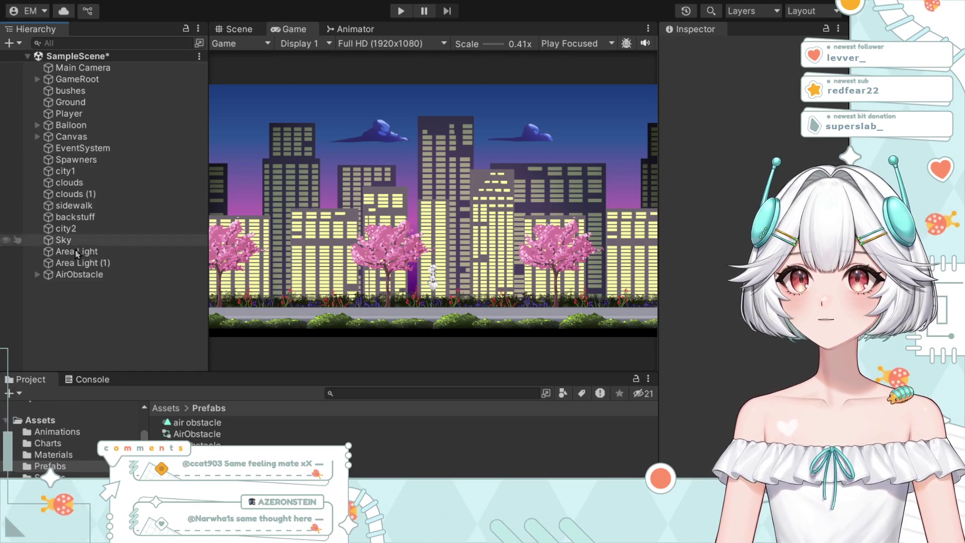
pyautogui.click(83, 114)
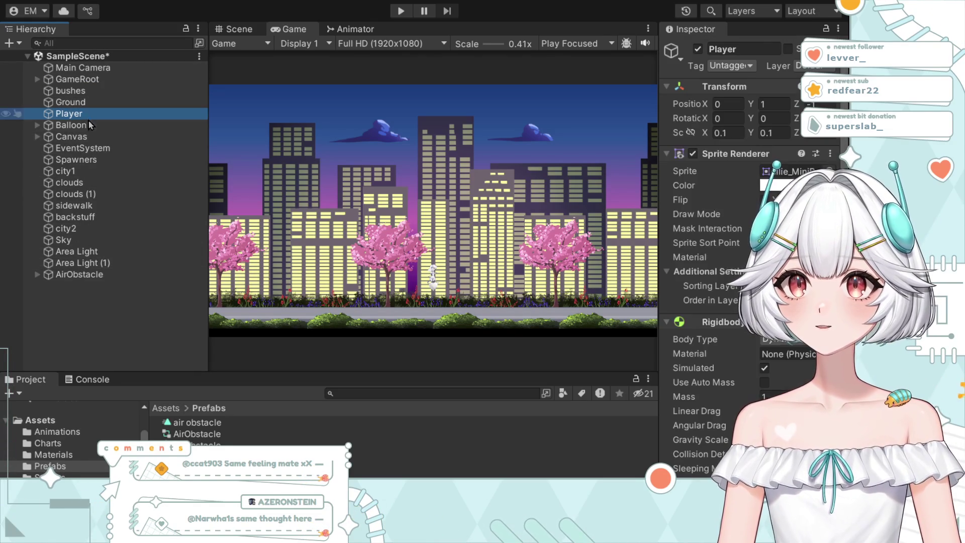
pyautogui.scroll(-3, 727, 404)
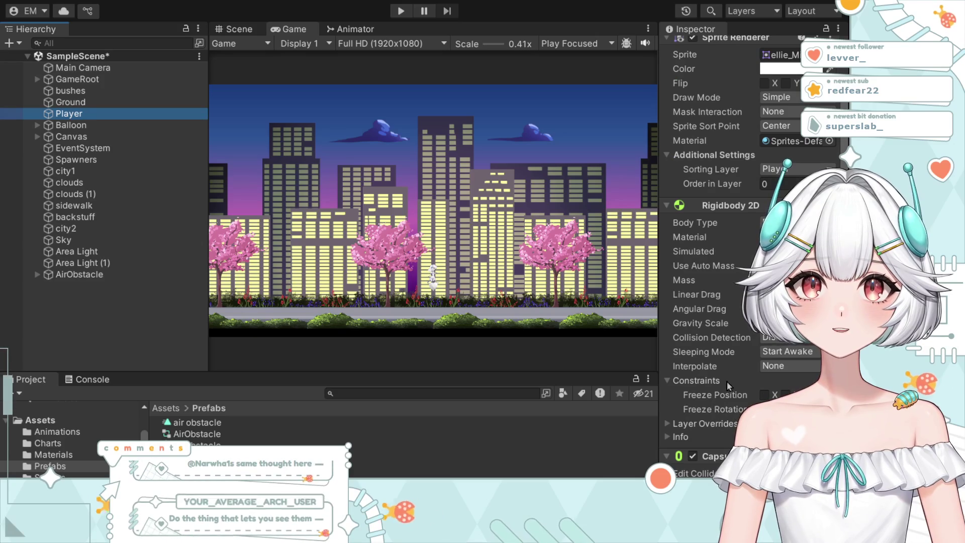
pyautogui.scroll(-4, 760, 390)
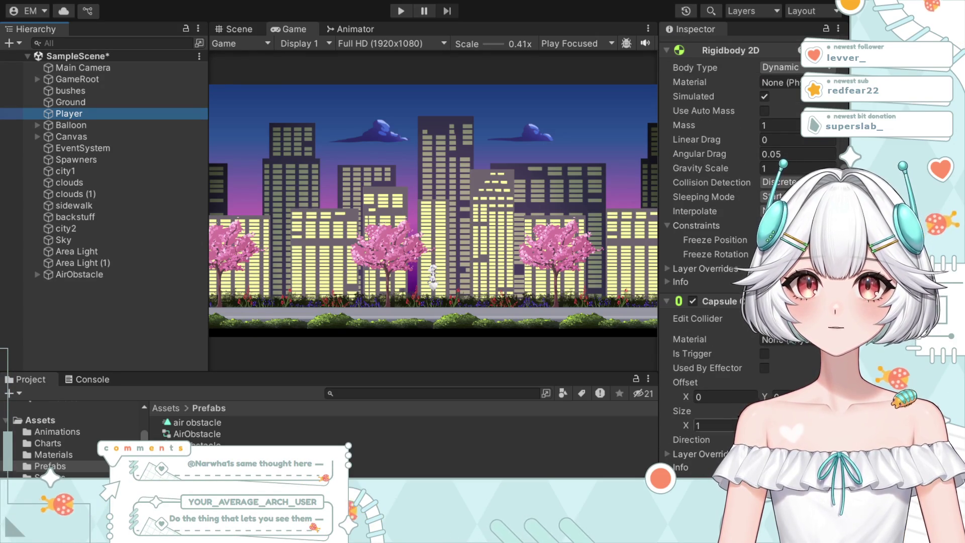
pyautogui.scroll(7, 759, 360)
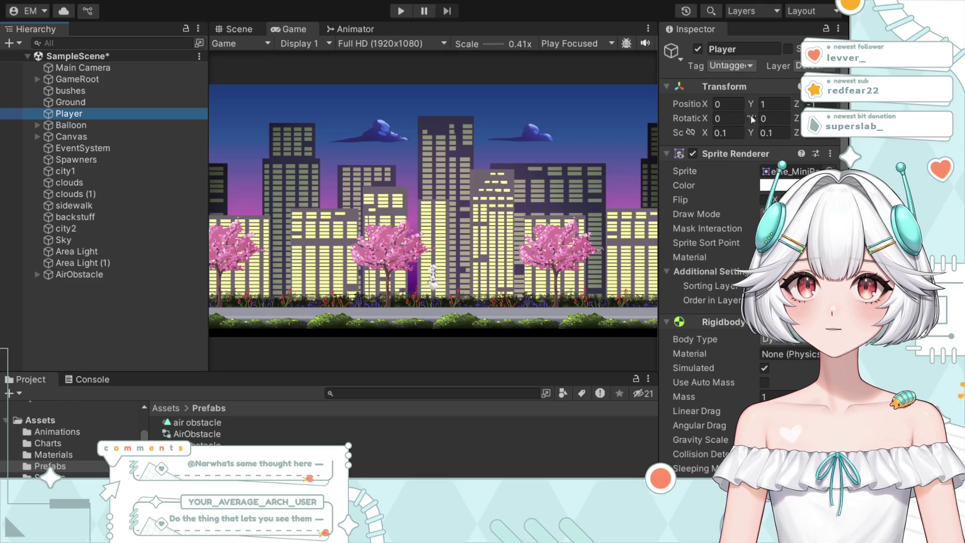